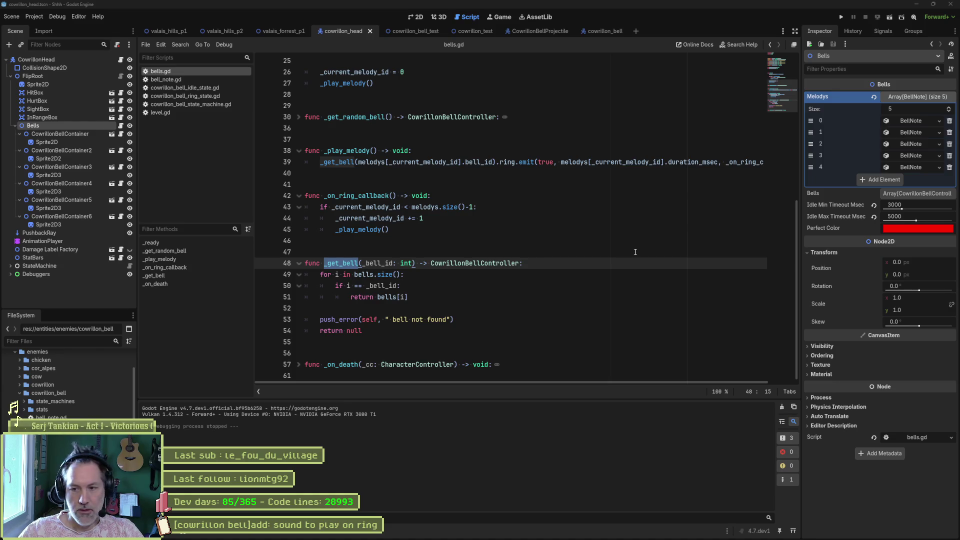
Place the caret on line 50 inside the _get_bell function of bells.gd.
{"action": "left_click", "coordinate": [545, 288]}
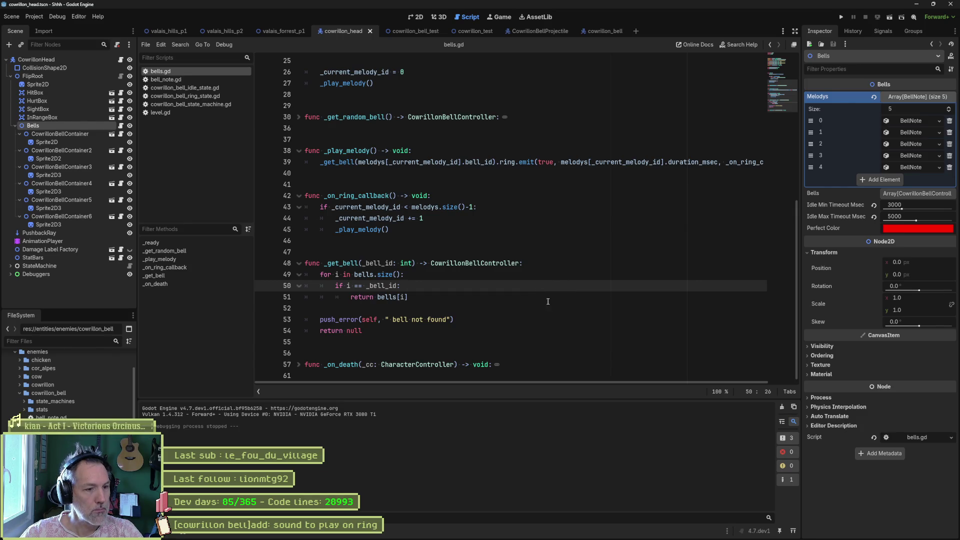
Switch from bells.gd to cowrillon_bell_ring_state.gd and place the caret on empty line 5.
{"action": "mouse_move", "coordinate": [546, 533]}
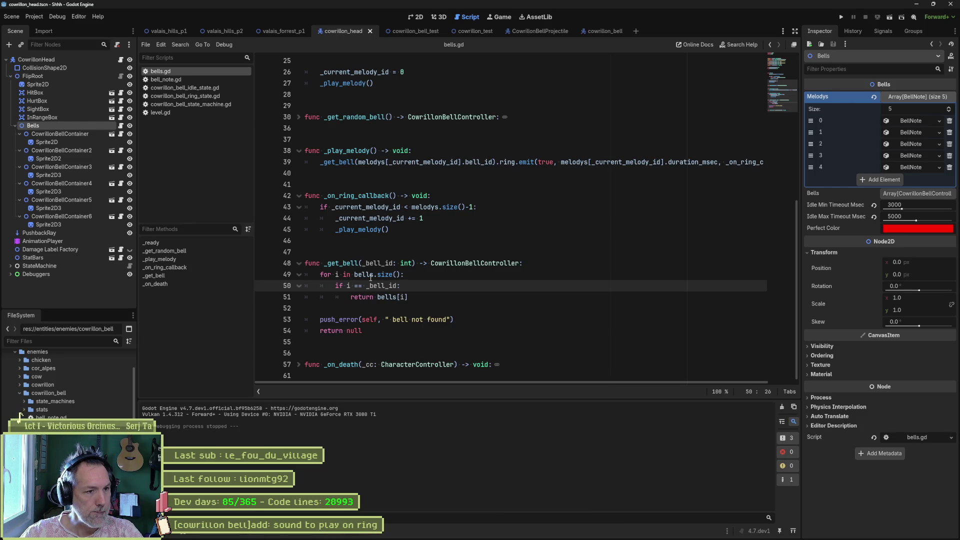
{"action": "scroll", "coordinate": [374, 252], "scroll_direction": "up", "scroll_amount": 6}
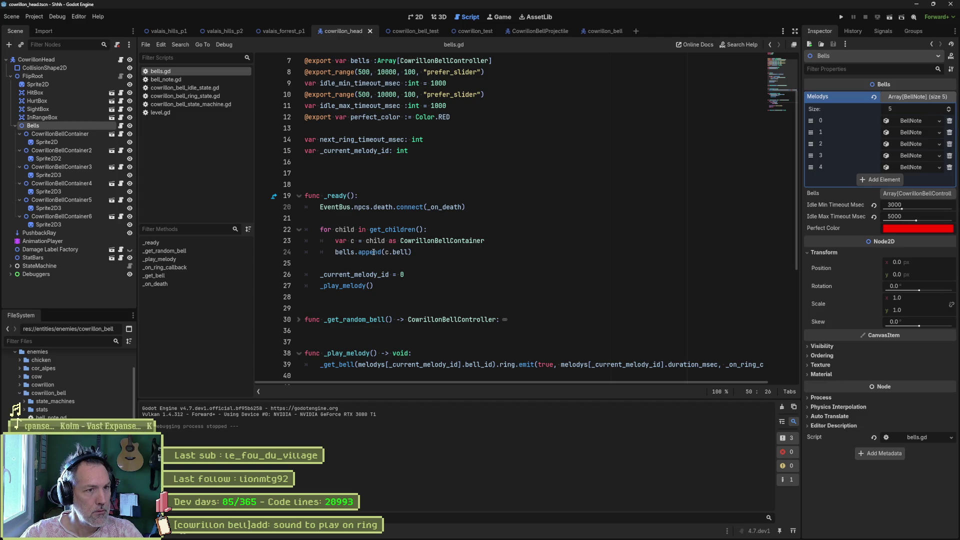
{"action": "left_click", "coordinate": [200, 95]}
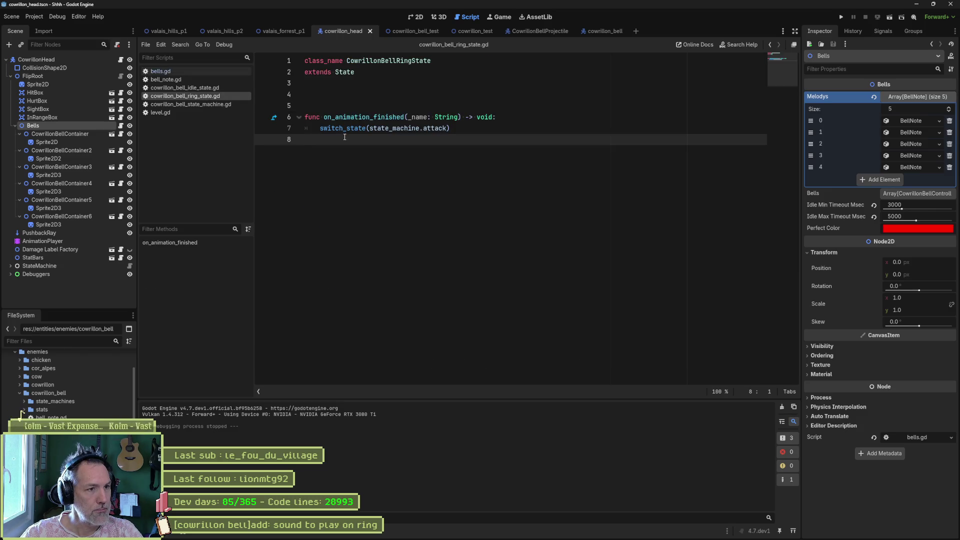
{"action": "left_click", "coordinate": [353, 107]}
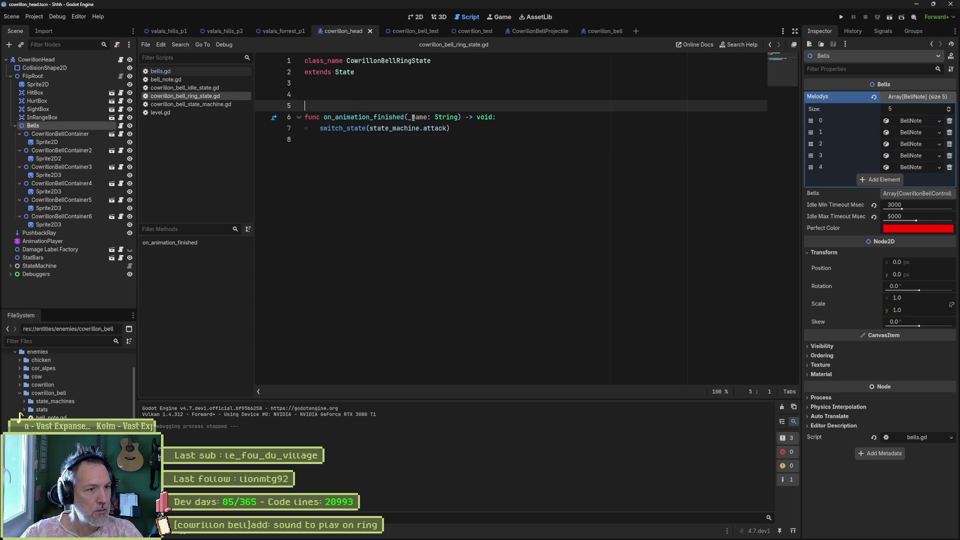
Add enter_state calling super() and print_debug(self, " ring..."), then save and run the project.
{"action": "key", "text": "Return"}
{"action": "key", "text": "Return"}
{"action": "key", "text": "Return"}
{"action": "key", "text": "Up"}
{"action": "key", "text": "Up"}
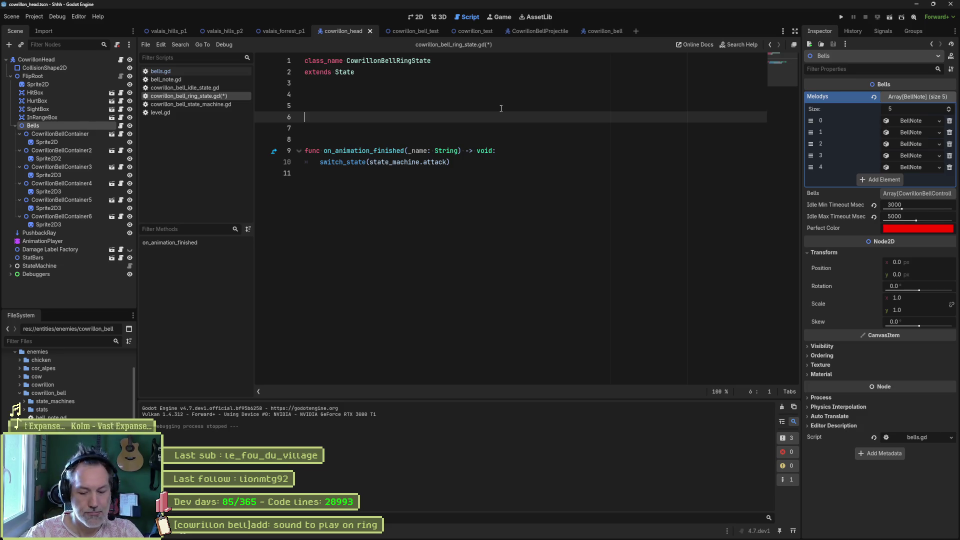
{"action": "type", "text": "fu"}
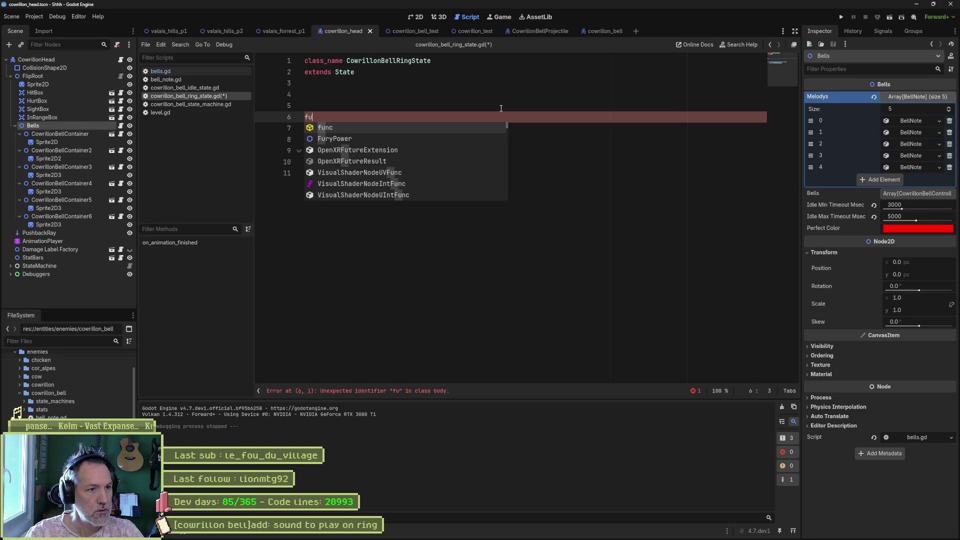
{"action": "type", "text": "nc enter_state():"}
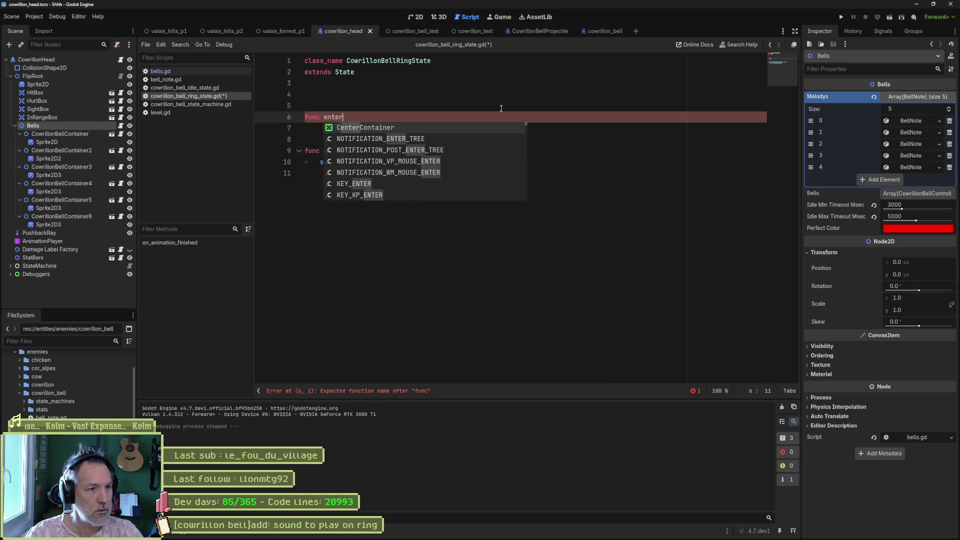
{"action": "type", "text": "super()"}
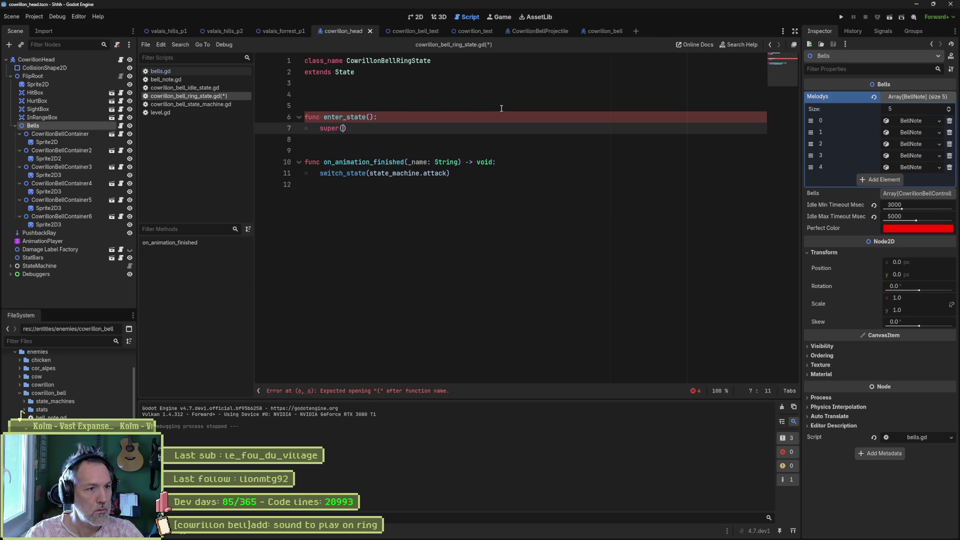
{"action": "key", "text": "Return"}
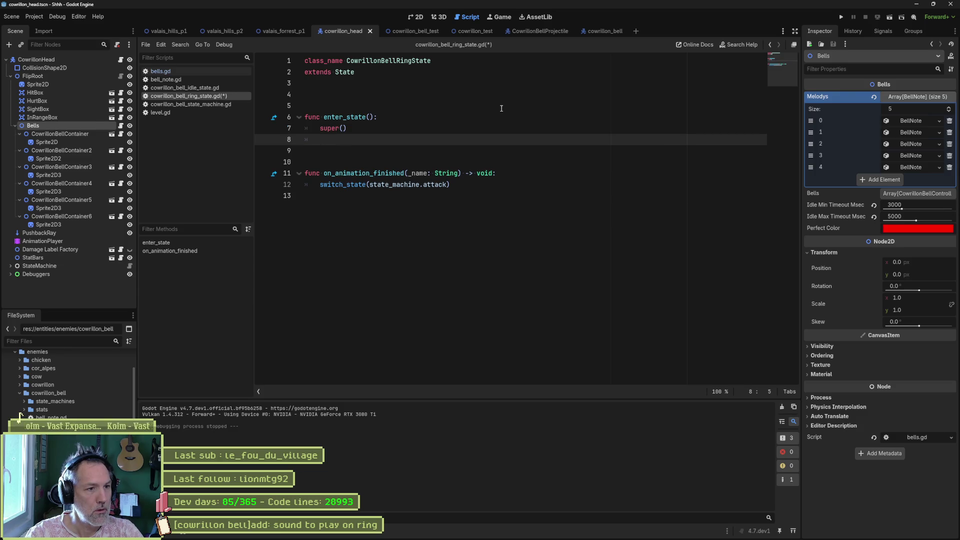
{"action": "type", "text": "de"}
{"action": "key", "text": "BackSpace"}
{"action": "key", "text": "BackSpace"}
{"action": "type", "text": "print_debug(self, \" ring..."}
{"action": "key", "text": "ctrl+s"}
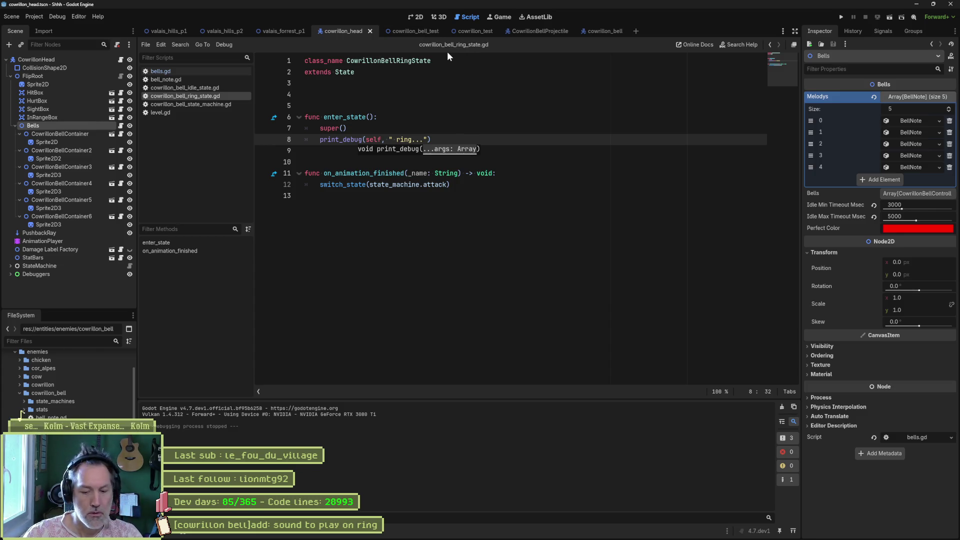
{"action": "key", "text": "F5"}
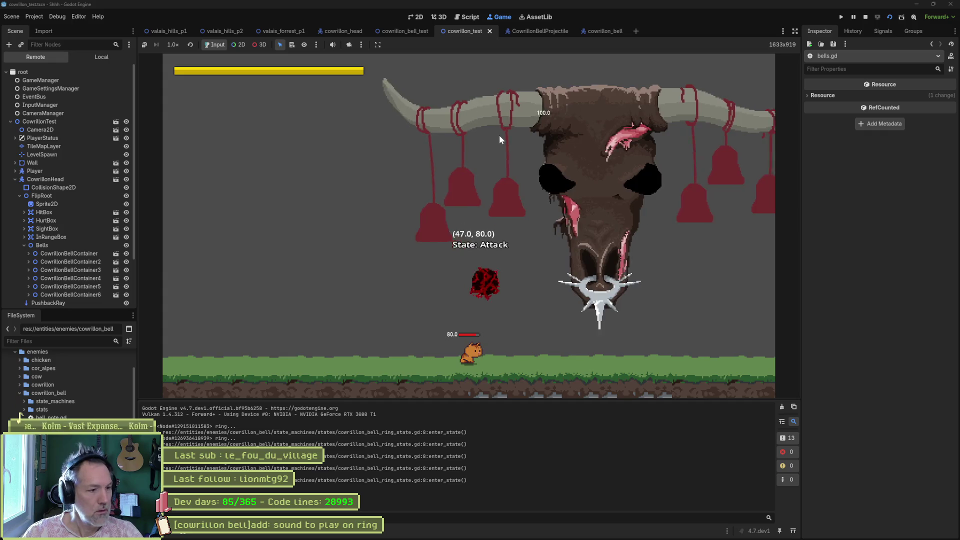
Stop the running game, then bring the Gemini browser window forward and return to Godot.
{"action": "key", "text": "F8"}
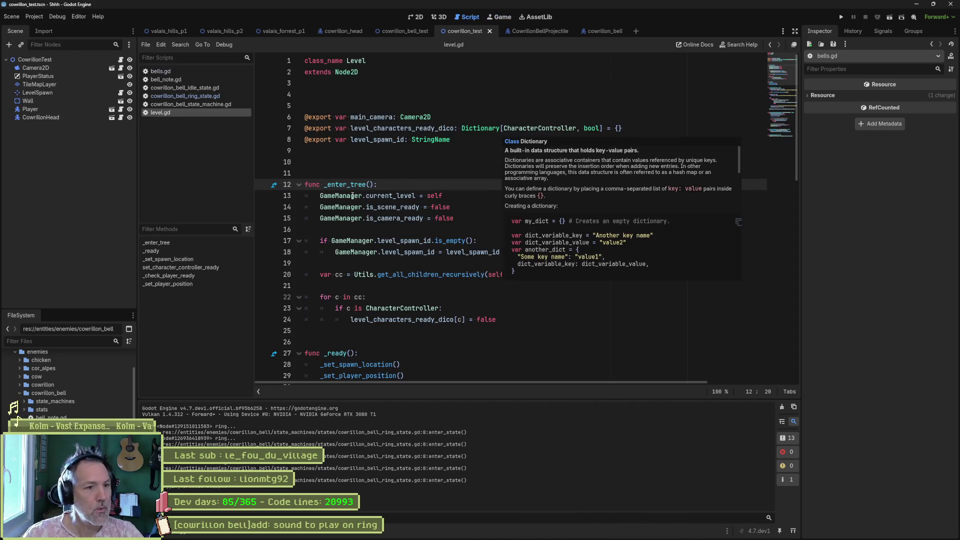
{"action": "left_click", "coordinate": [411, 174]}
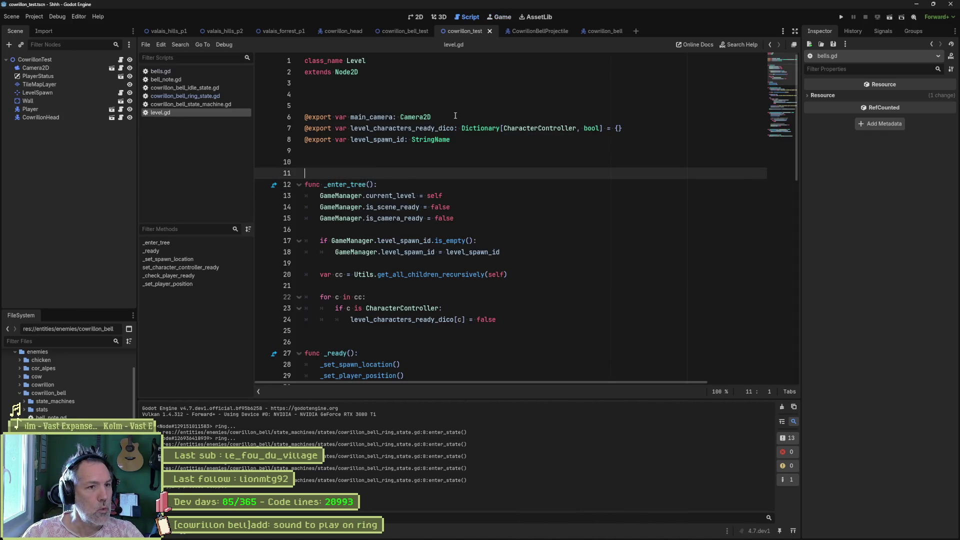
{"action": "mouse_move", "coordinate": [505, 538]}
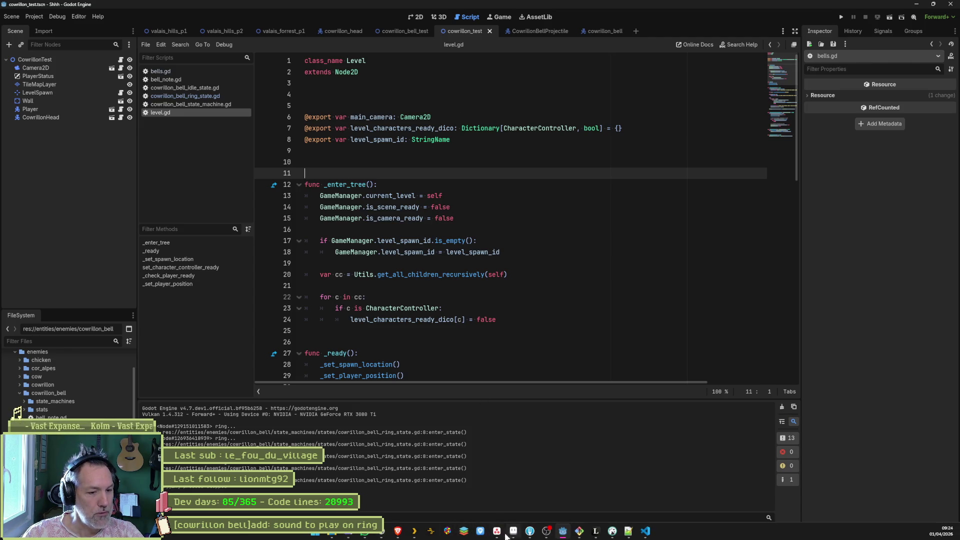
{"action": "mouse_move", "coordinate": [381, 531]}
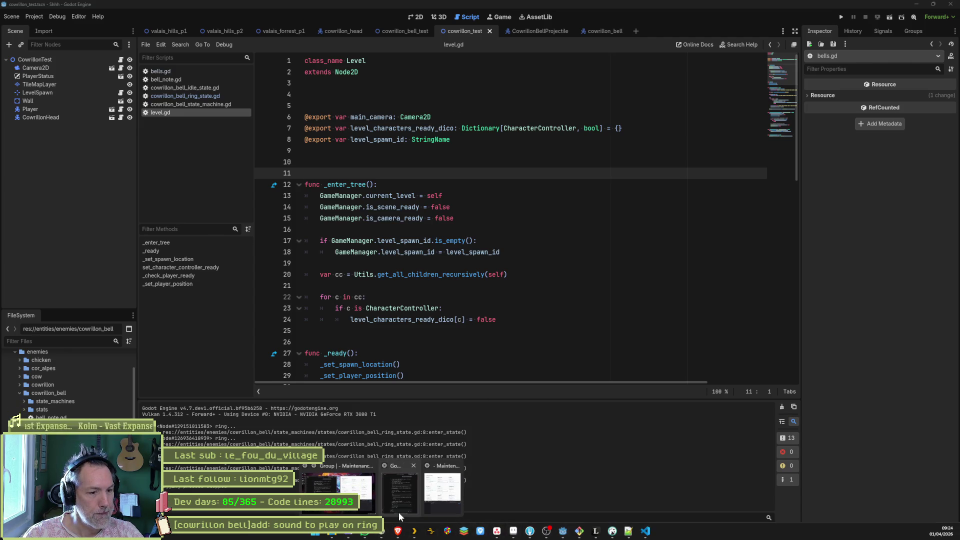
{"action": "left_click", "coordinate": [399, 515]}
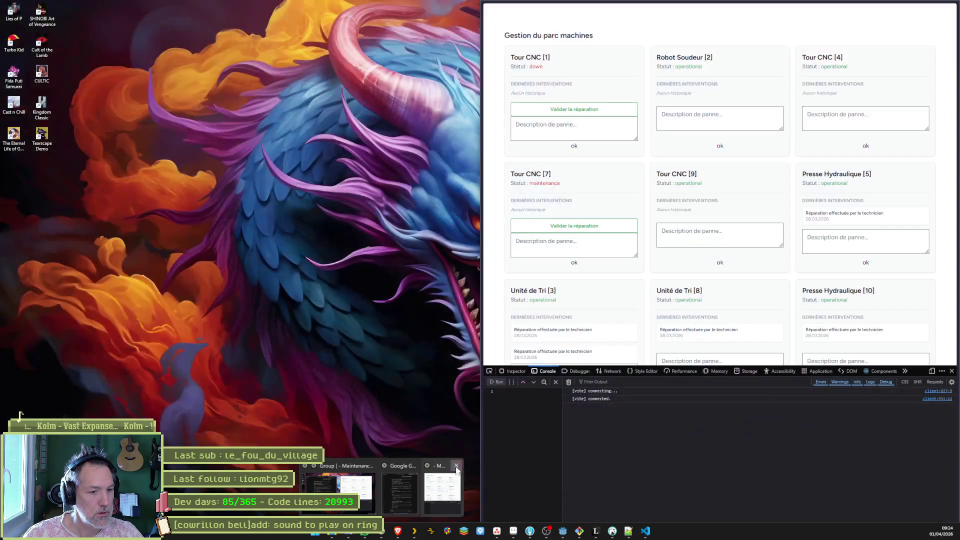
{"action": "left_click", "coordinate": [458, 468]}
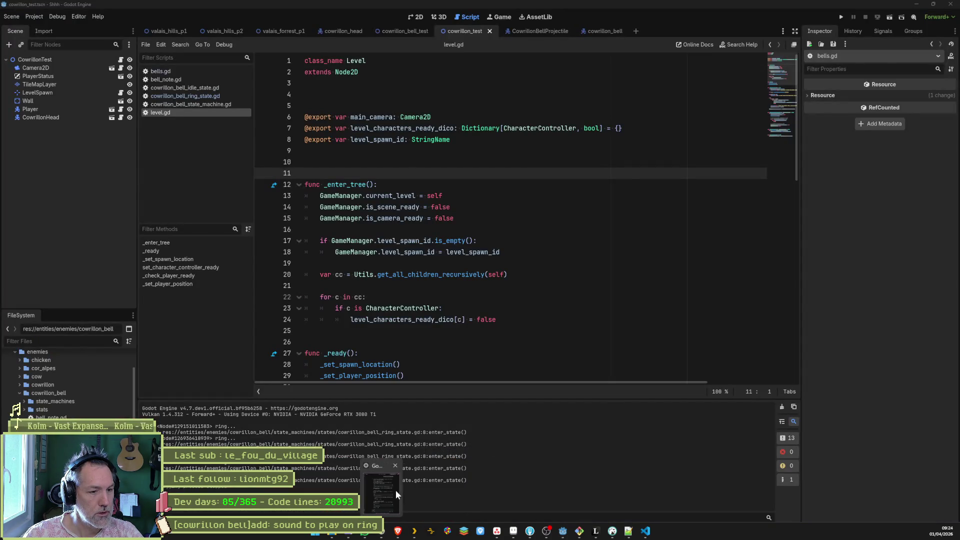
Restore the Gemini window full-screen, then open the pinned ChatGPT tab for a new chat.
{"action": "left_click", "coordinate": [396, 490]}
{"action": "left_click_drag", "start_coordinate": [458, 6], "coordinate": [455, 31]}
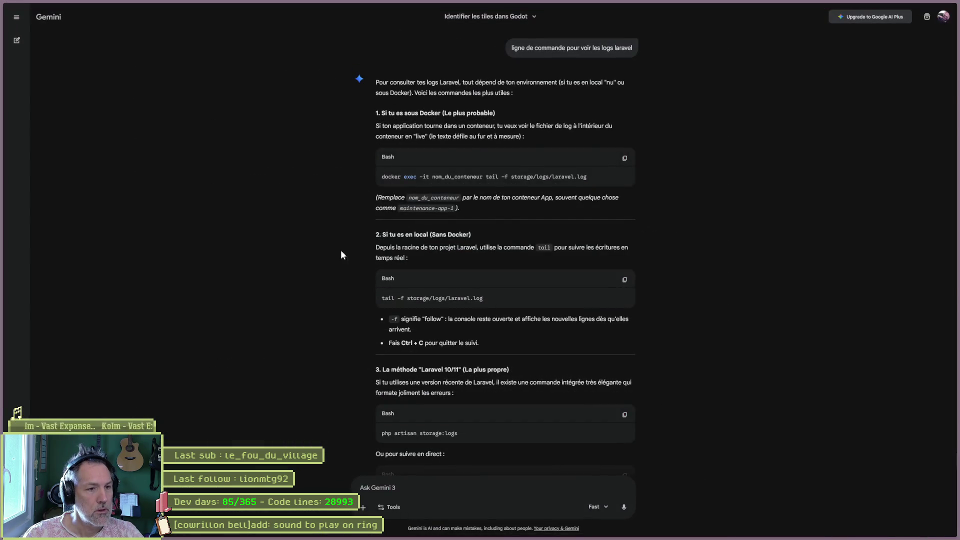
{"action": "mouse_move", "coordinate": [2, 155]}
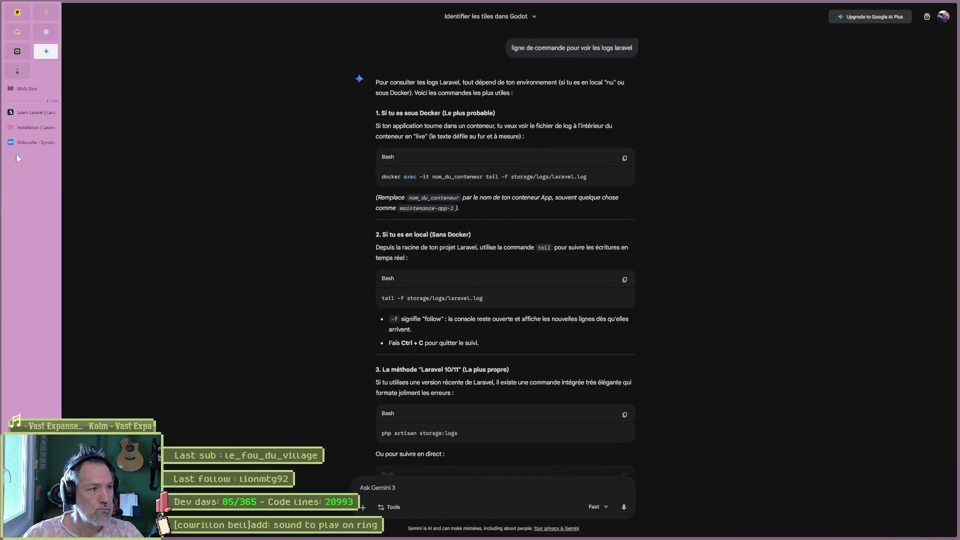
{"action": "left_click", "coordinate": [48, 31]}
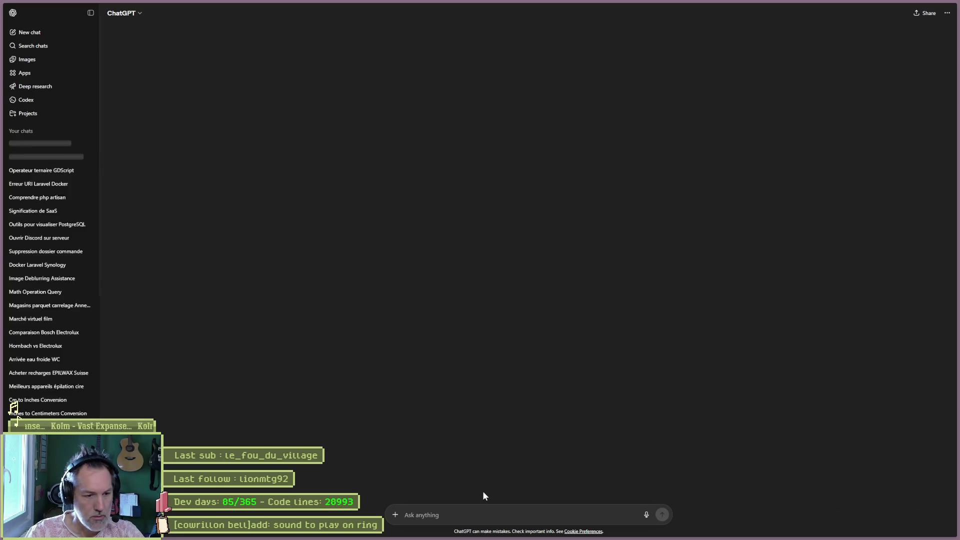
Discard the typed 'jouer un son dans godot' question and load godotengine.org from the address bar.
{"action": "type", "text": "jouer un son "}
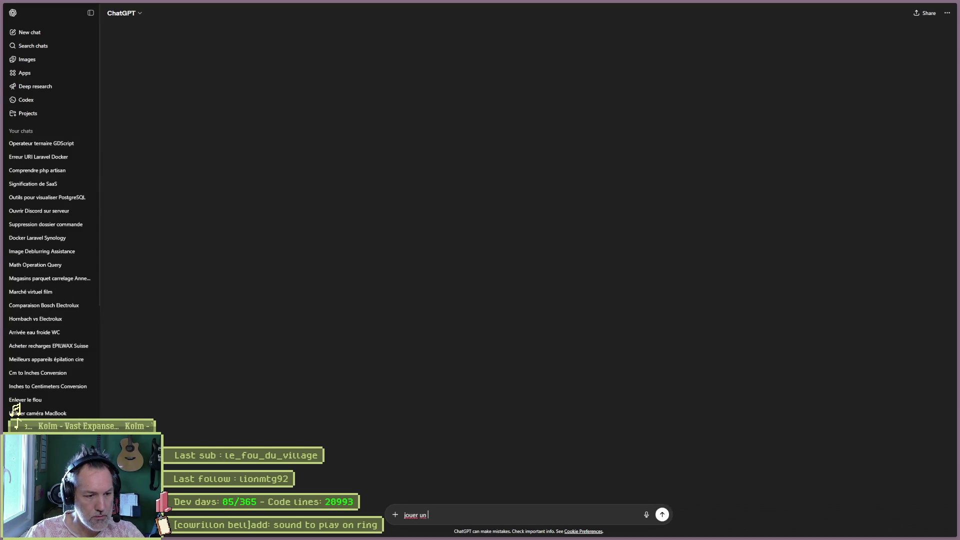
{"action": "type", "text": "dans godot"}
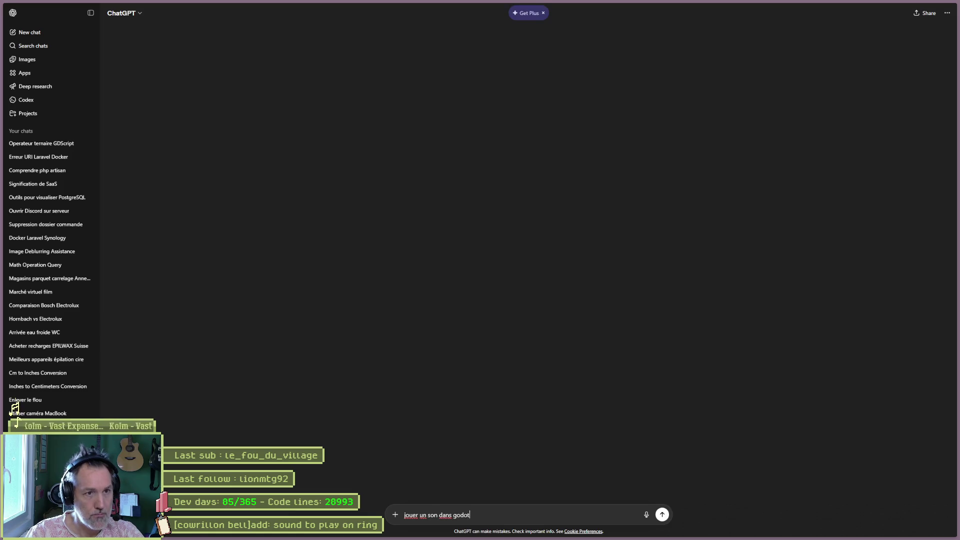
{"action": "key", "text": "Return"}
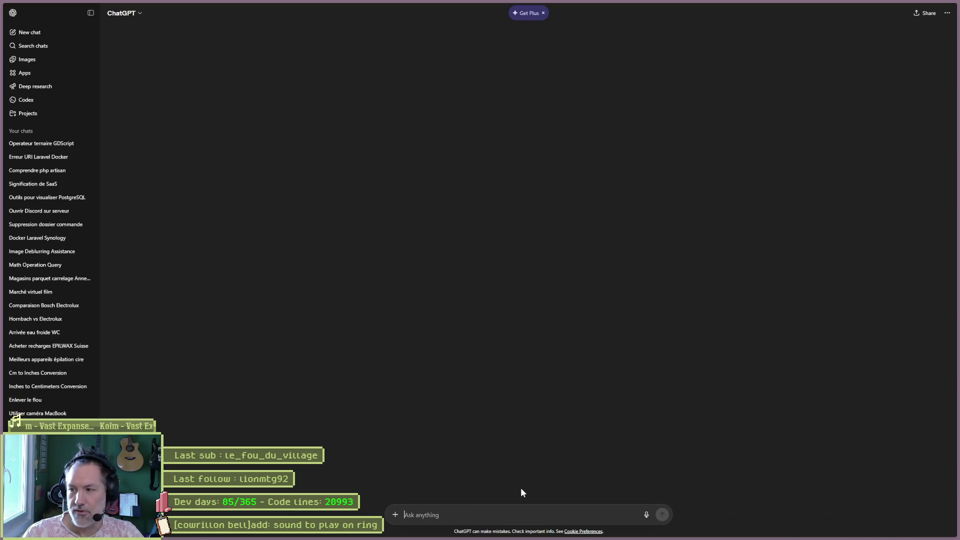
{"action": "key", "text": "ctrl+l"}
{"action": "type", "text": "go"}
{"action": "key", "text": "Return"}
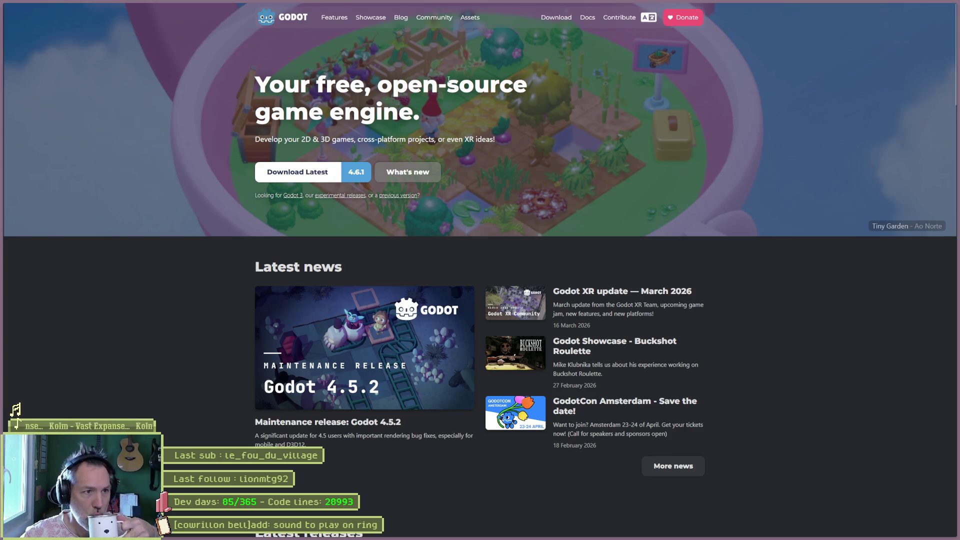
Open the Godot Priorities page and scroll down through its sections to the footer.
{"action": "mouse_move", "coordinate": [334, 23]}
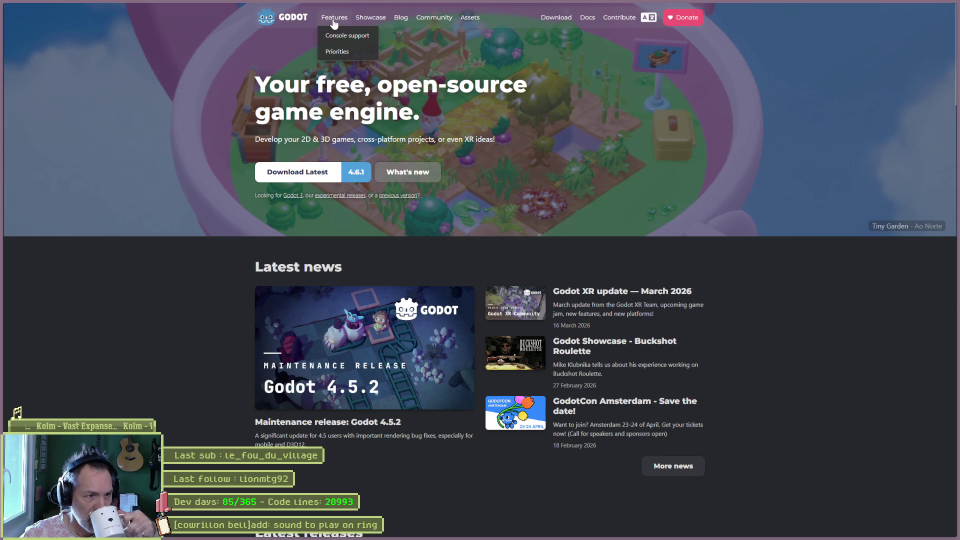
{"action": "left_click", "coordinate": [345, 52]}
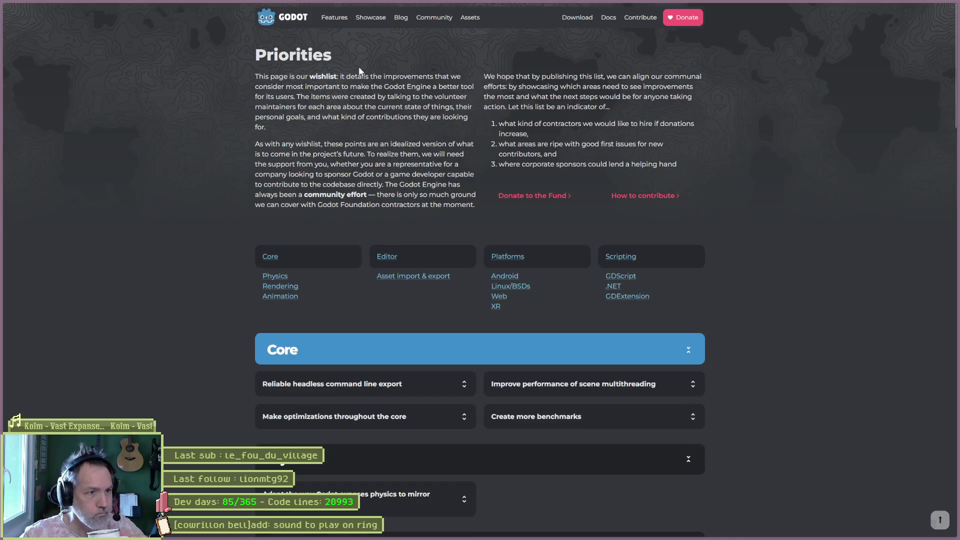
{"action": "scroll", "coordinate": [203, 277], "scroll_direction": "down", "scroll_amount": 3}
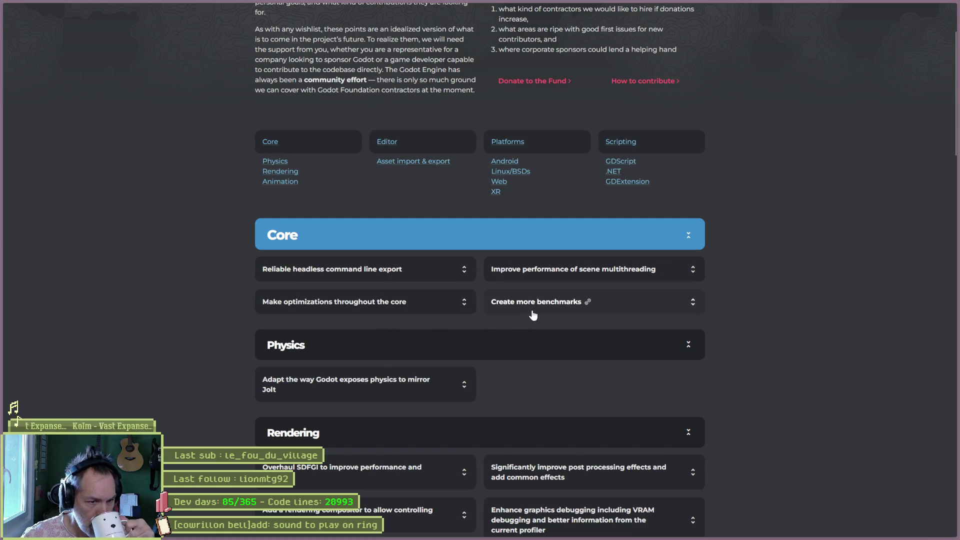
{"action": "scroll", "coordinate": [230, 352], "scroll_direction": "down", "scroll_amount": 10}
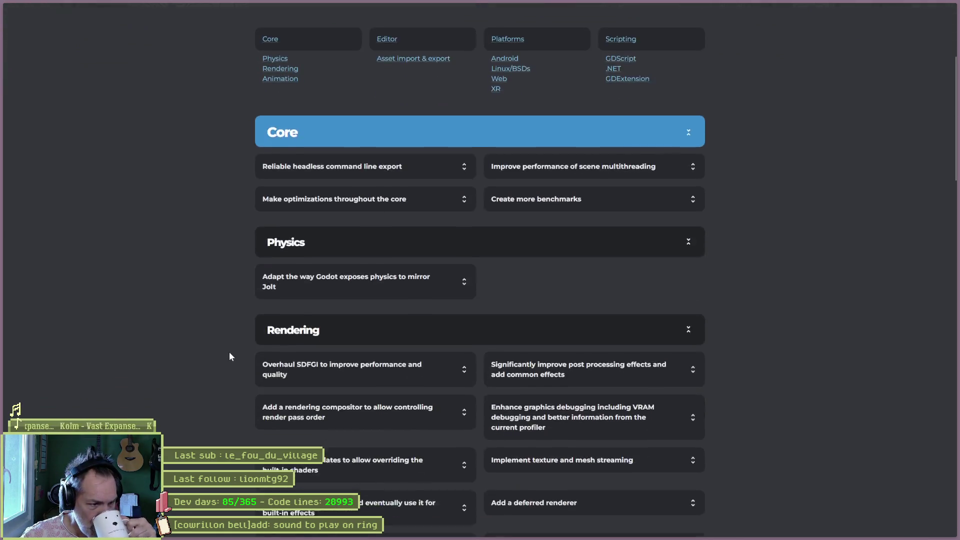
{"action": "scroll", "coordinate": [229, 350], "scroll_direction": "down", "scroll_amount": 4}
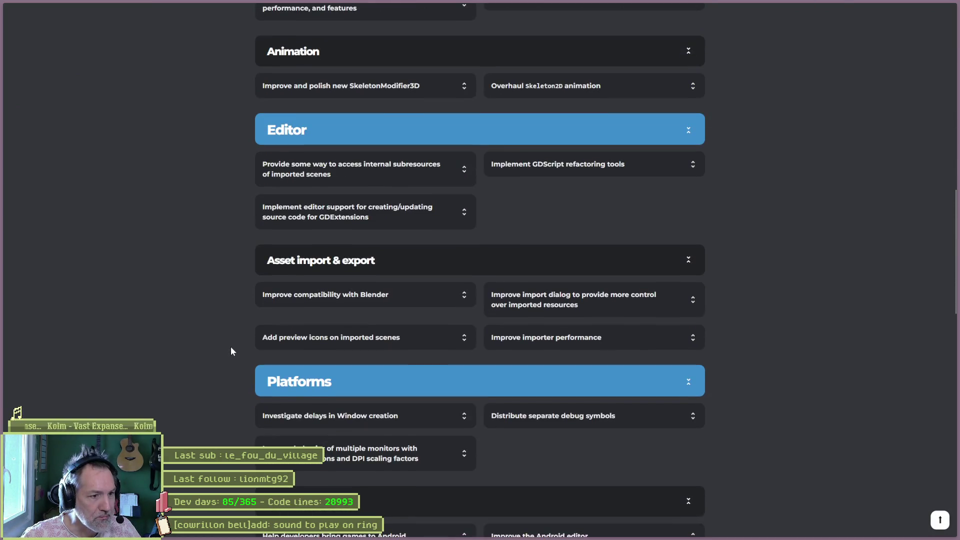
{"action": "scroll", "coordinate": [230, 347], "scroll_direction": "down", "scroll_amount": 13}
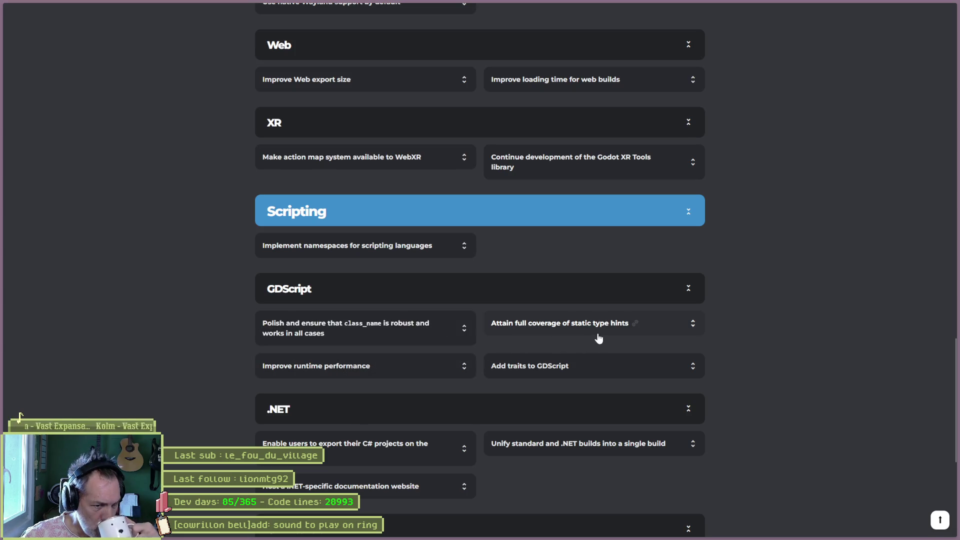
{"action": "scroll", "coordinate": [220, 296], "scroll_direction": "down", "scroll_amount": 5}
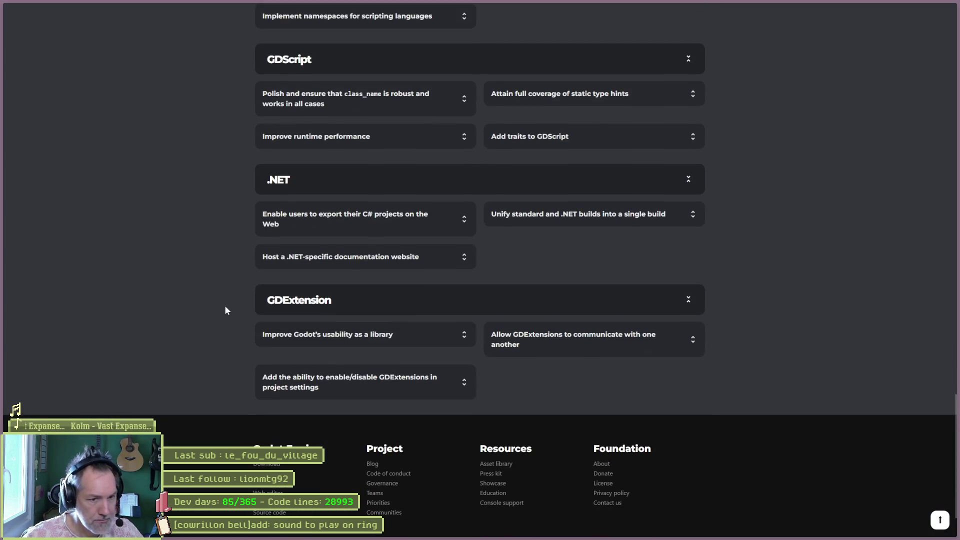
Scroll back to the Priorities header and open the Godot documentation.
{"action": "scroll", "coordinate": [238, 212], "scroll_direction": "up", "scroll_amount": 20}
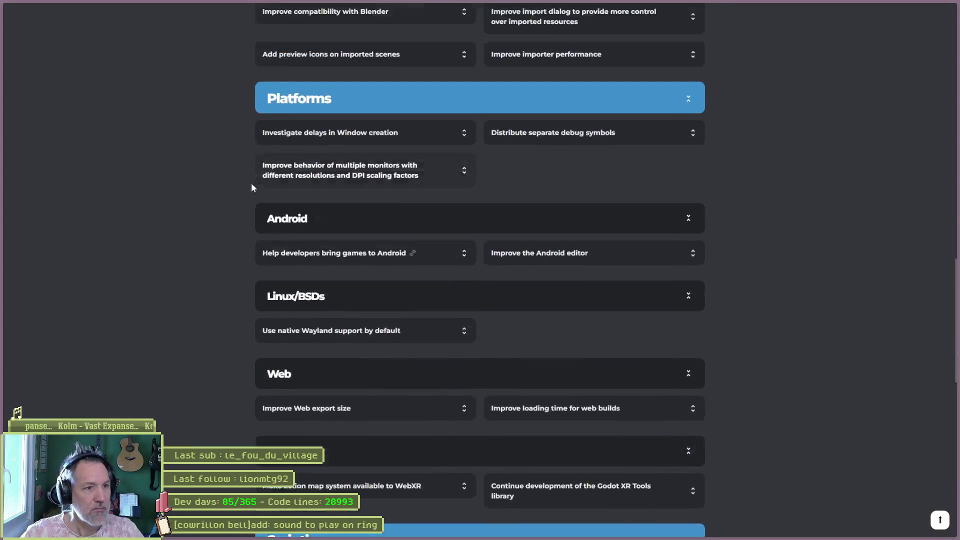
{"action": "scroll", "coordinate": [235, 205], "scroll_direction": "up", "scroll_amount": 15}
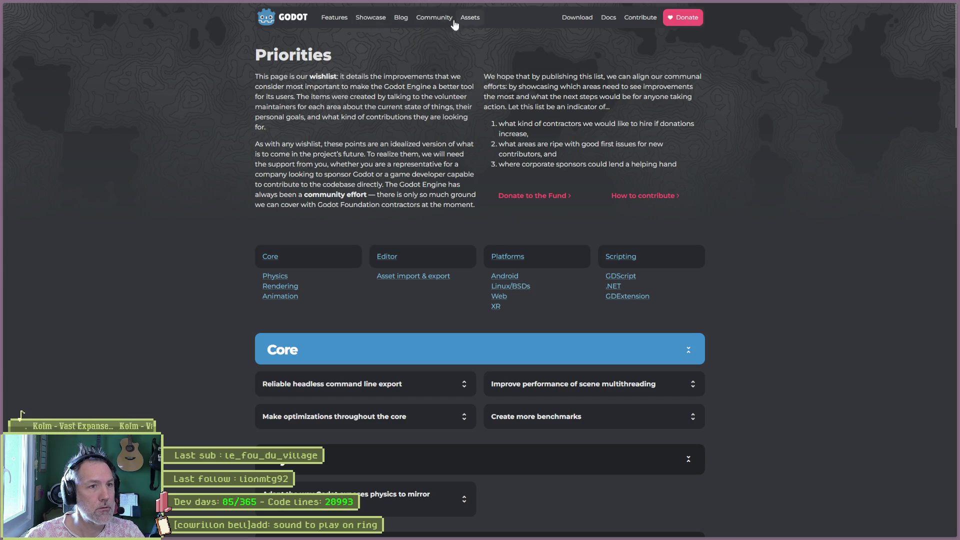
{"action": "left_click", "coordinate": [608, 21]}
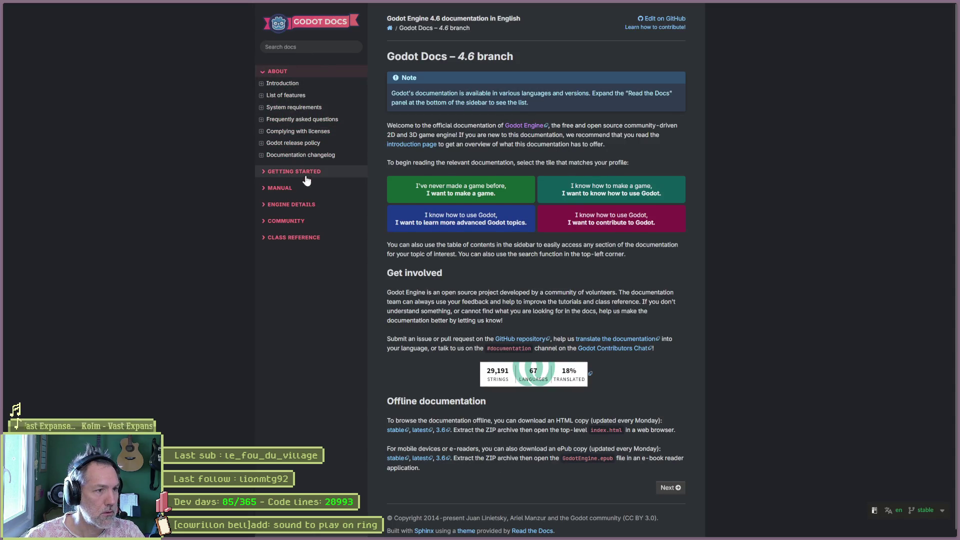
Expand 'List of features' in the docs sidebar and read its Audio section on WAV, Ogg Vorbis, MP3.
{"action": "left_click", "coordinate": [279, 95]}
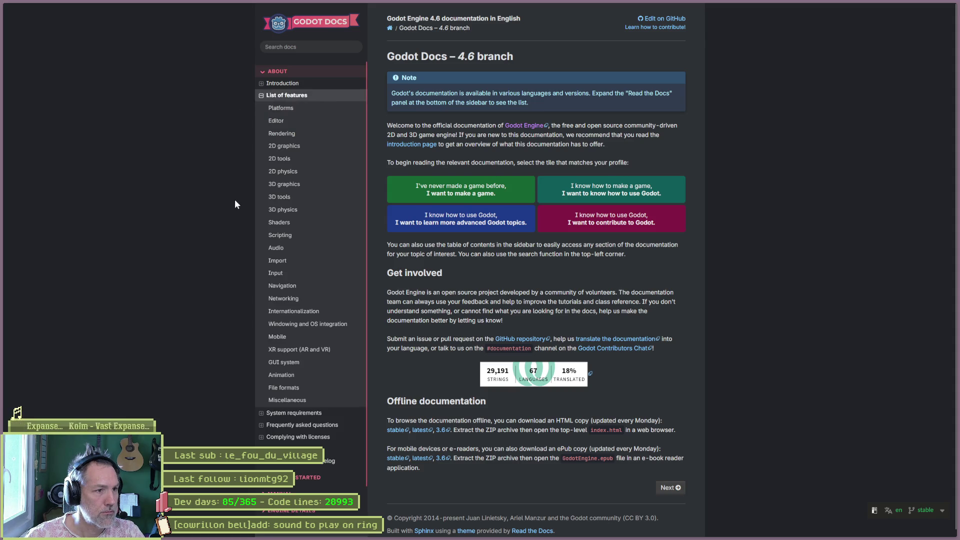
{"action": "left_click", "coordinate": [277, 249]}
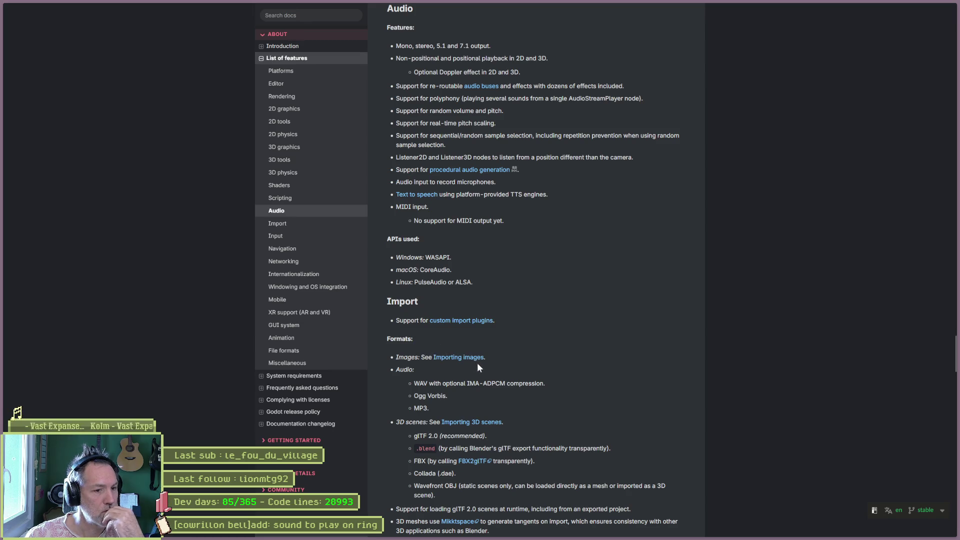
{"action": "scroll", "coordinate": [500, 394], "scroll_direction": "down", "scroll_amount": 6}
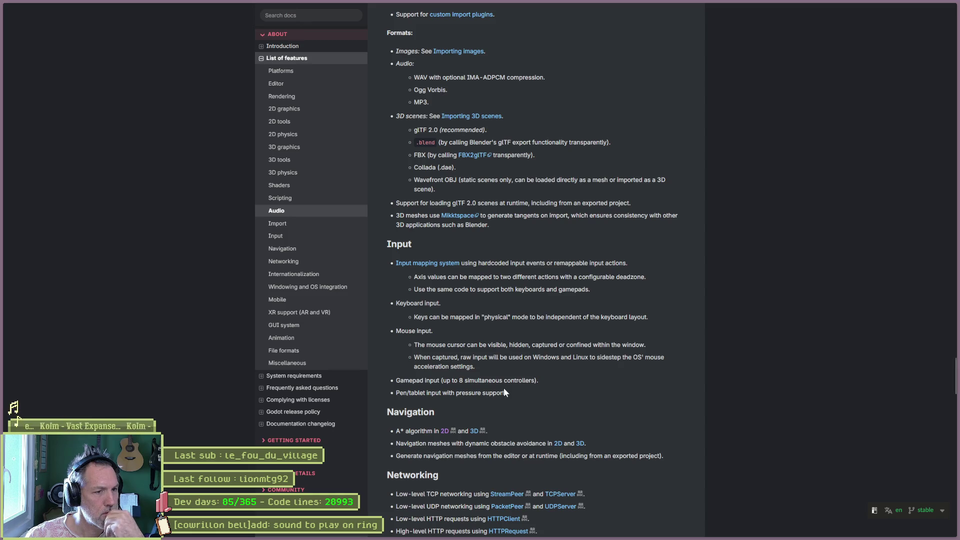
{"action": "scroll", "coordinate": [504, 390], "scroll_direction": "up", "scroll_amount": 8}
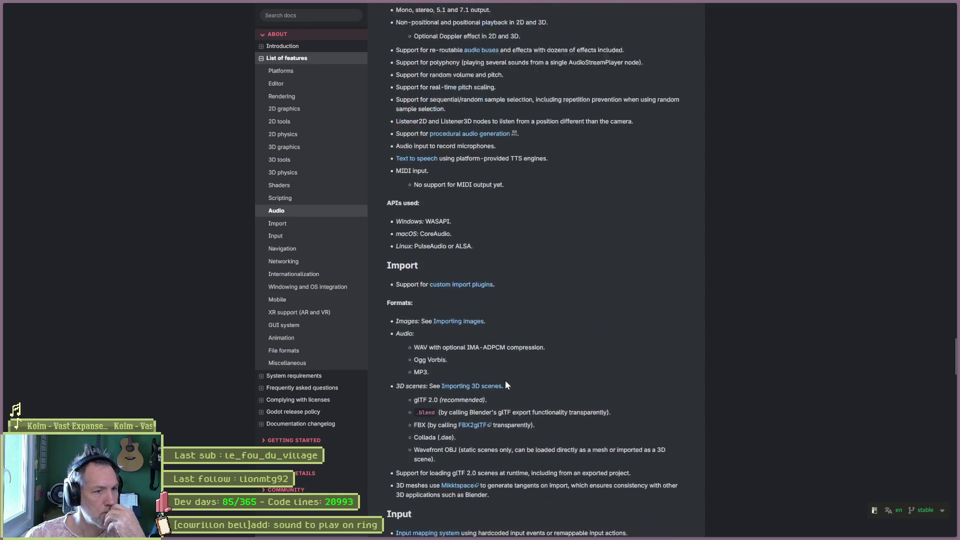
{"action": "scroll", "coordinate": [505, 353], "scroll_direction": "up", "scroll_amount": 5}
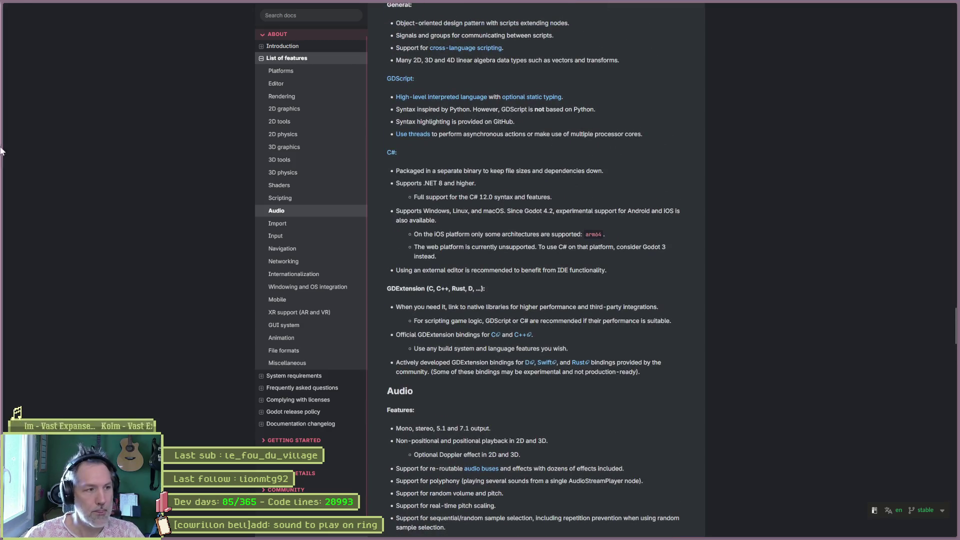
Return to the ChatGPT conversation tab and look over it.
{"action": "mouse_move", "coordinate": [28, 138]}
{"action": "left_click", "coordinate": [17, 51]}
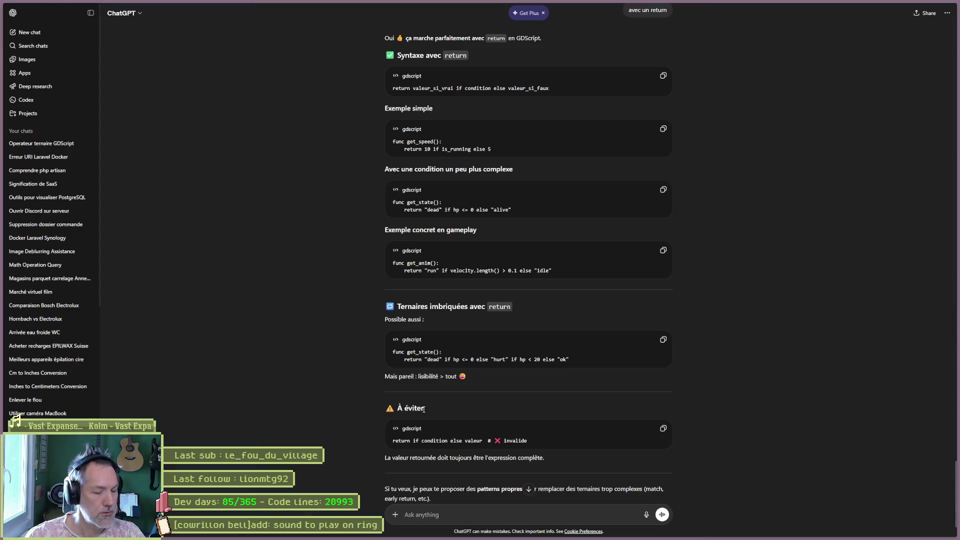
{"action": "scroll", "coordinate": [739, 303], "scroll_direction": "up", "scroll_amount": 7}
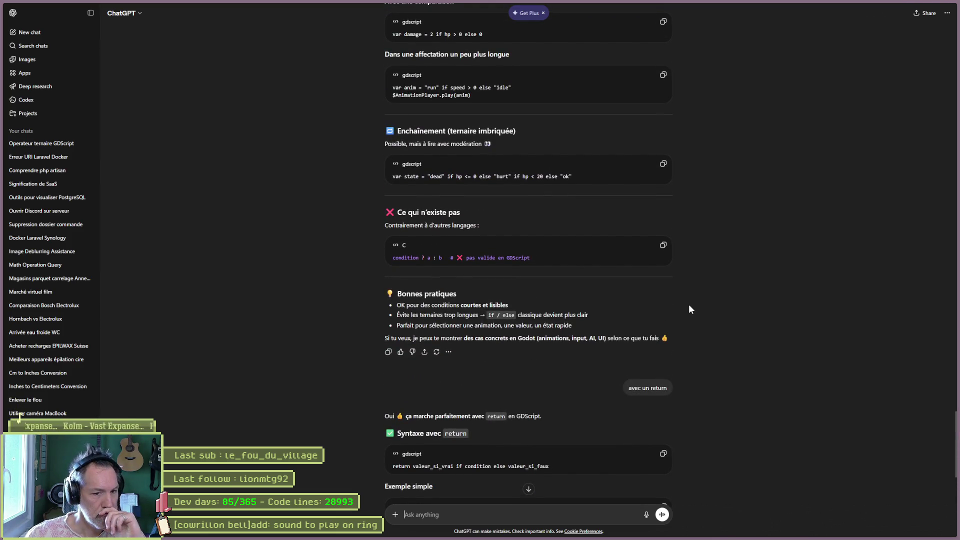
{"action": "scroll", "coordinate": [689, 309], "scroll_direction": "down", "scroll_amount": 8}
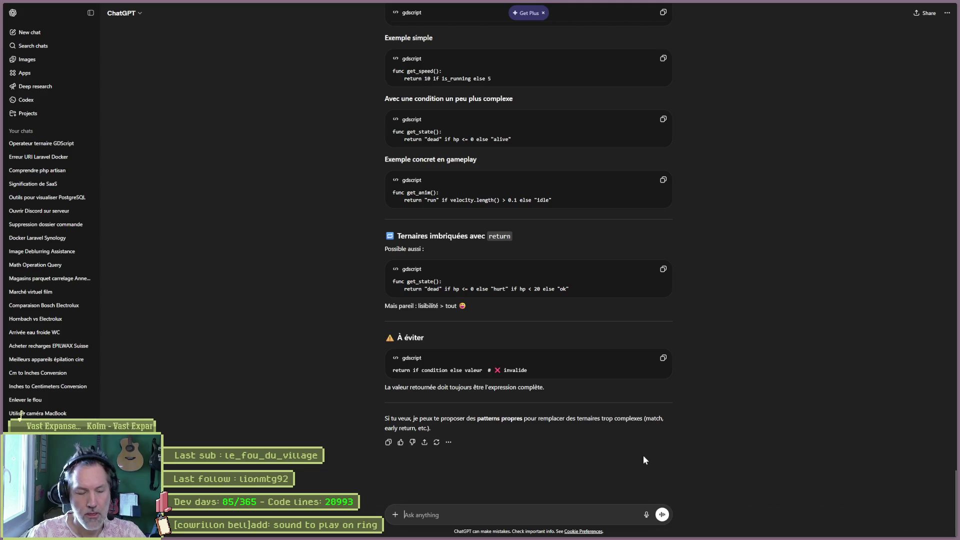
Ask ChatGPT 'best practice play inudio in godot', then switch back to the Godot editor.
{"action": "type", "text": "best practice"}
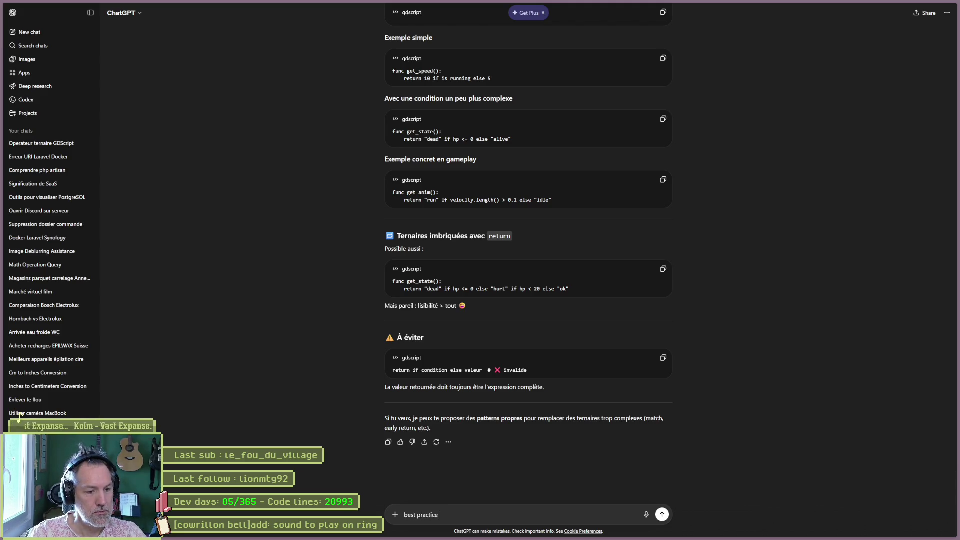
{"action": "type", "text": " play in"}
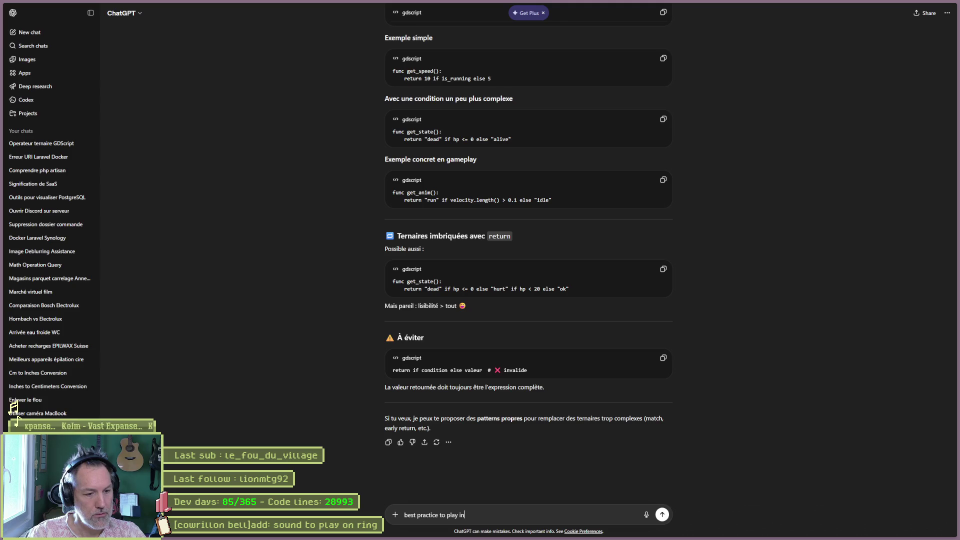
{"action": "type", "text": "udio in godot"}
{"action": "key", "text": "Return"}
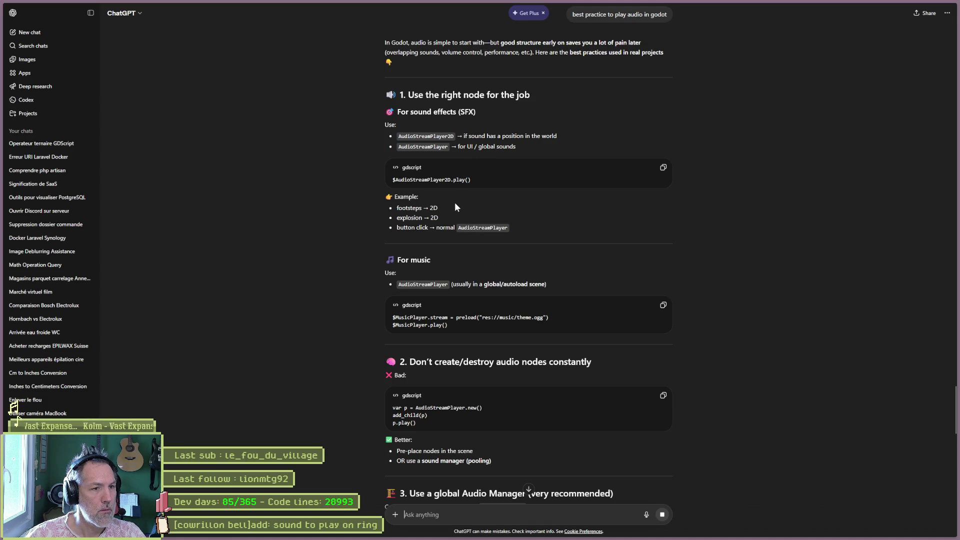
{"action": "key", "text": "alt+Tab"}
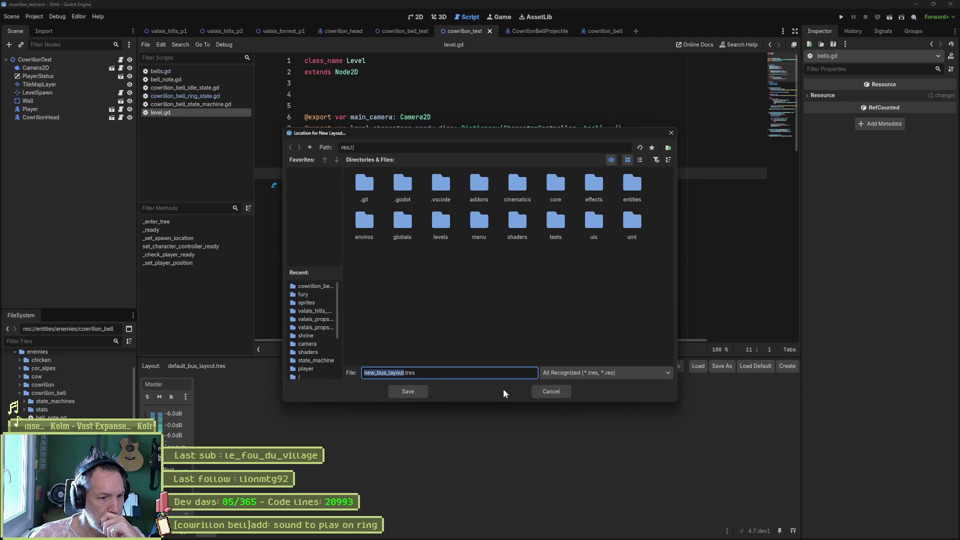
Cancel the bus layout save and show the cowrillon_bell scene in 2D with CowrillonBell selected.
{"action": "left_click", "coordinate": [543, 394]}
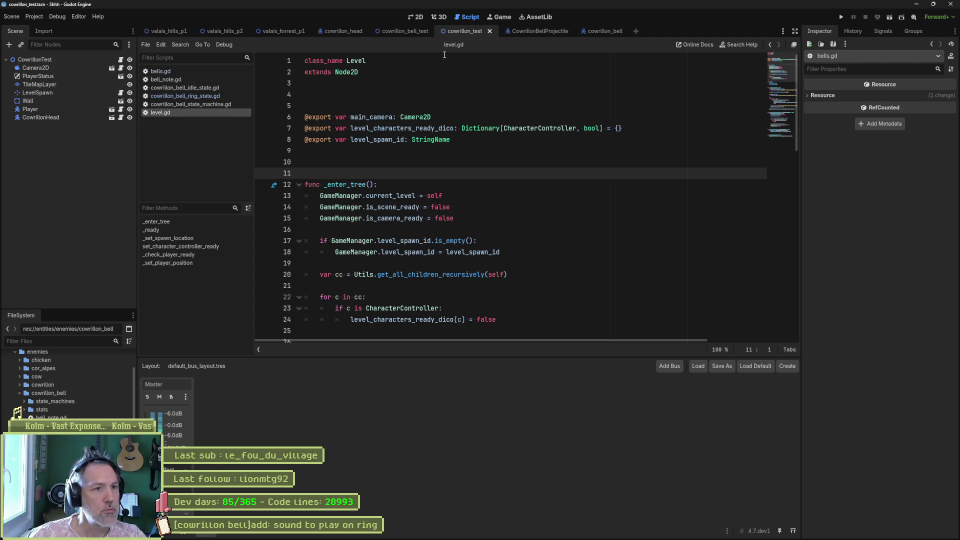
{"action": "left_click", "coordinate": [599, 31]}
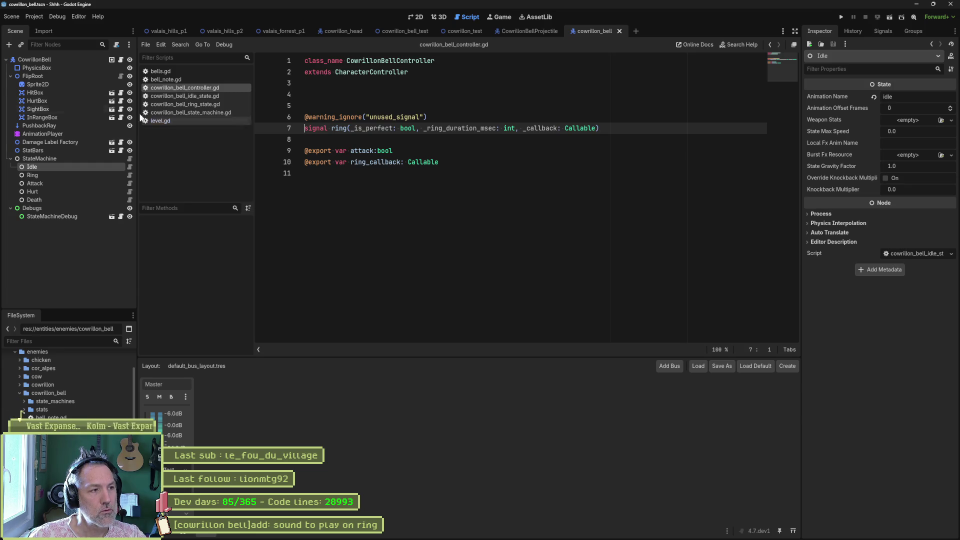
{"action": "left_click", "coordinate": [46, 61]}
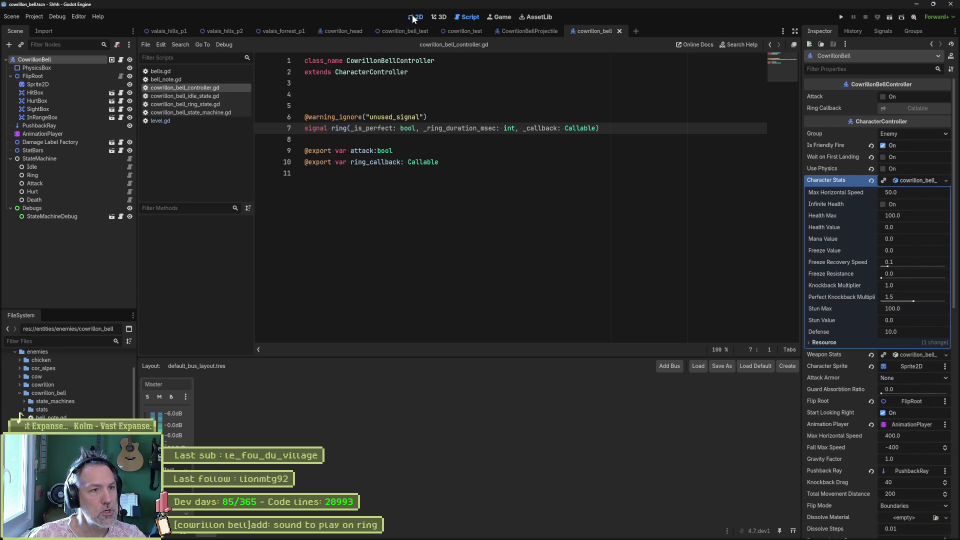
{"action": "left_click", "coordinate": [414, 17]}
Add an AudioStreamPlayer2D child node found by searching 'audio'.
{"action": "key", "text": "ctrl+a"}
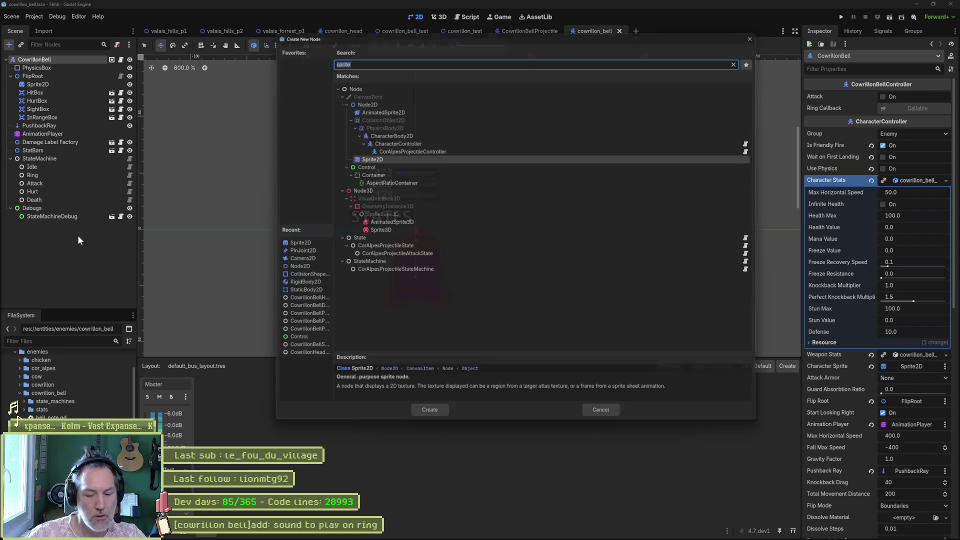
{"action": "type", "text": "audio"}
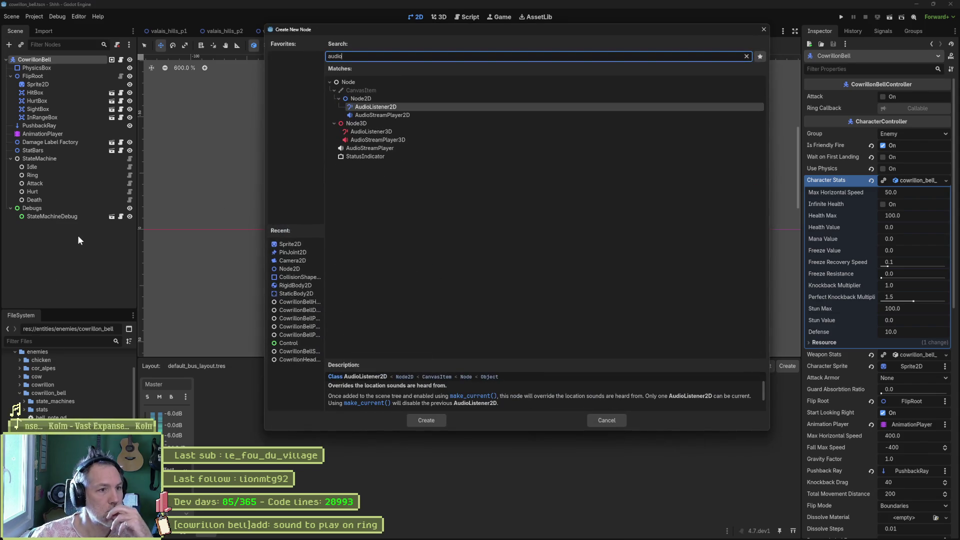
{"action": "key", "text": "Down"}
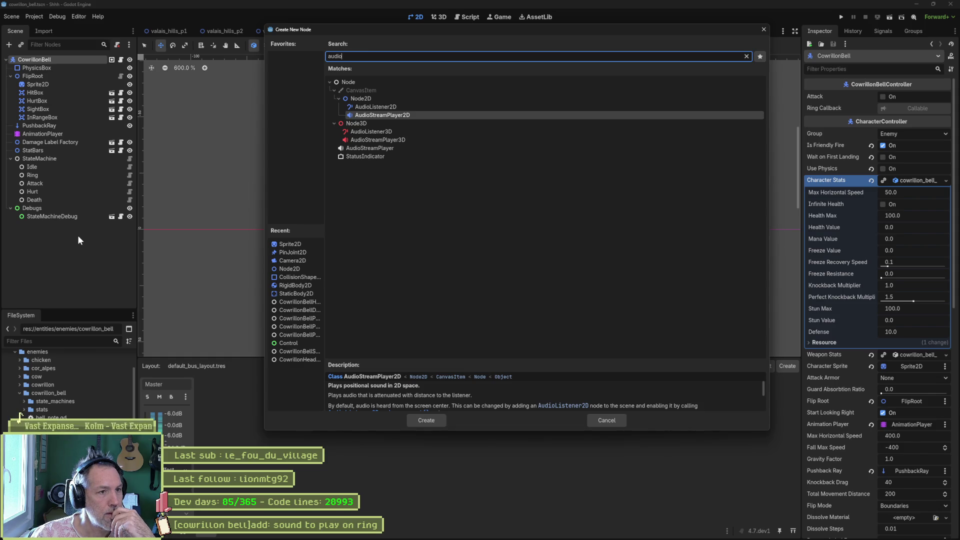
{"action": "key", "text": "Return"}
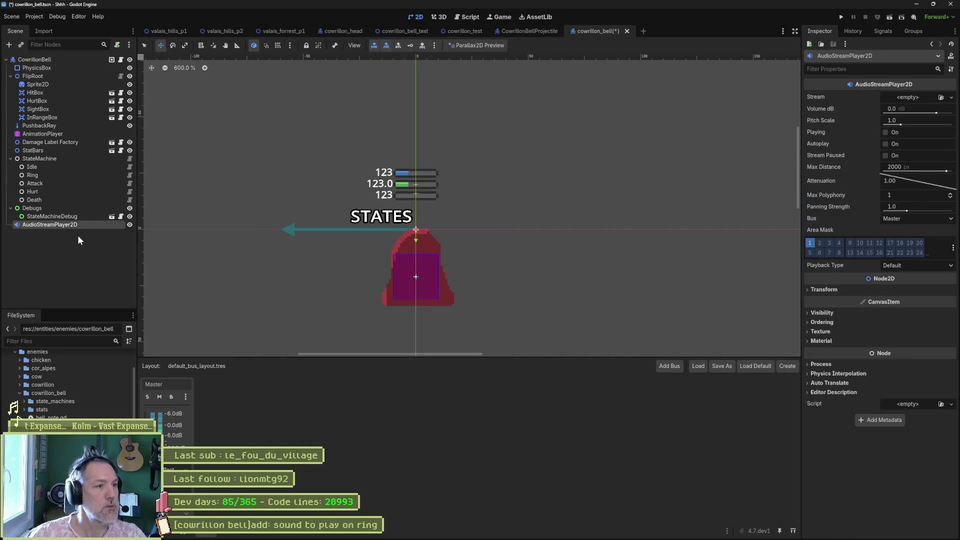
Save the scene, collapse StateMachine and Debugs, and move AudioStreamPlayer2D to the top of the bell's children.
{"action": "key", "text": "ctrl+s"}
{"action": "left_click", "coordinate": [11, 208]}
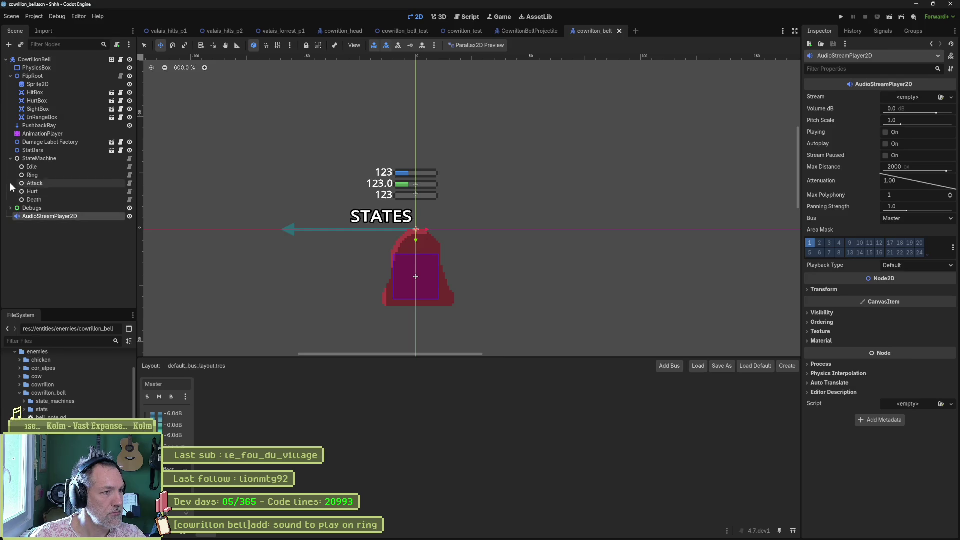
{"action": "left_click", "coordinate": [11, 159]}
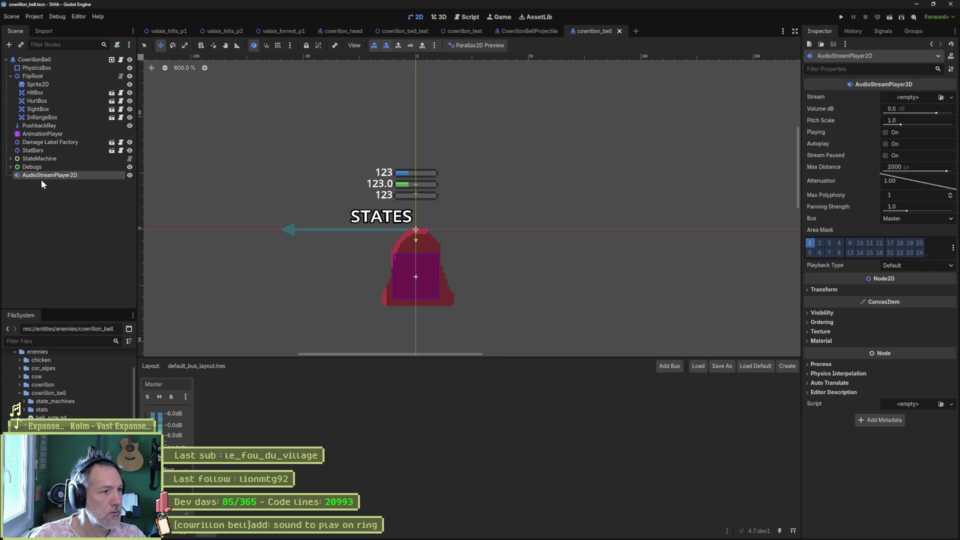
{"action": "left_click_drag", "start_coordinate": [38, 175], "coordinate": [37, 64]}
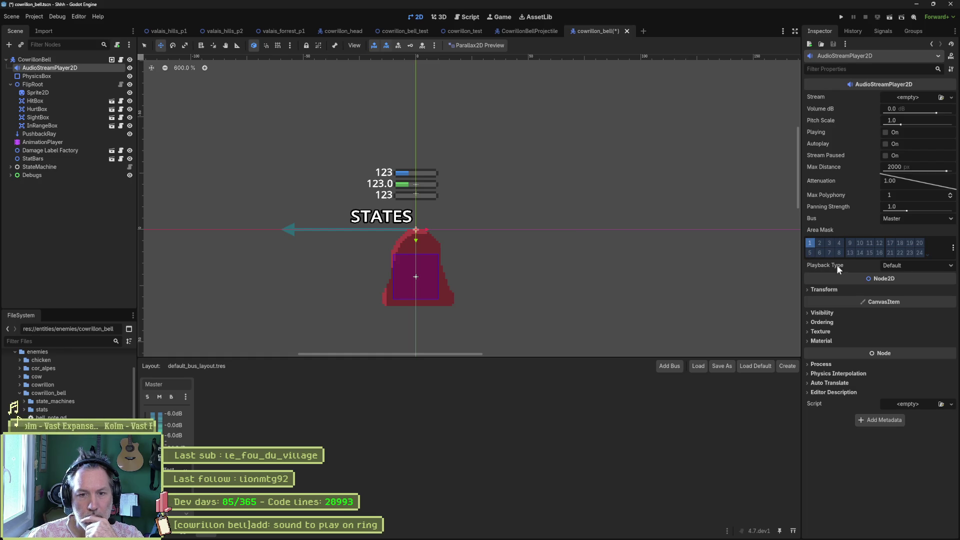
Keep the playback type at Default and review the Stream types without choosing one, then return to ChatGPT.
{"action": "left_click", "coordinate": [898, 264]}
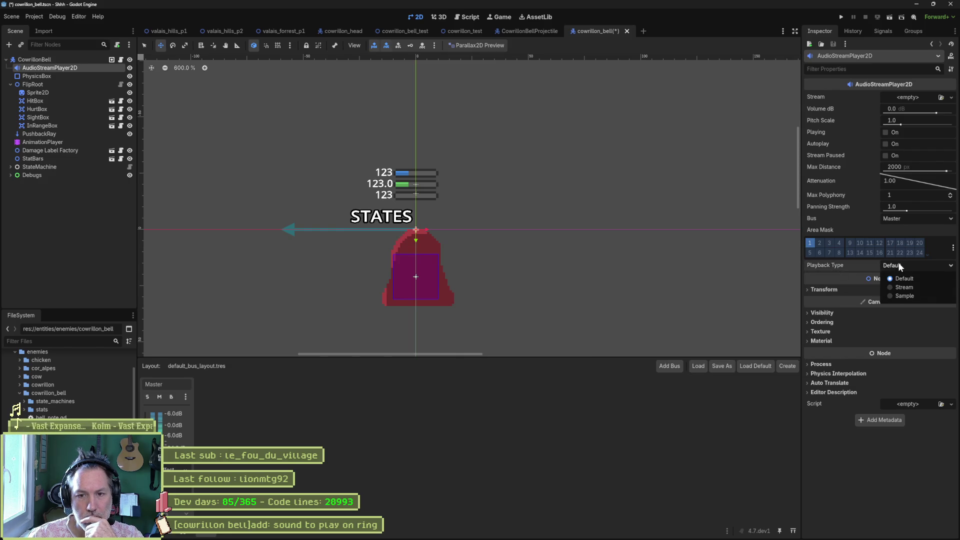
{"action": "left_click", "coordinate": [854, 266]}
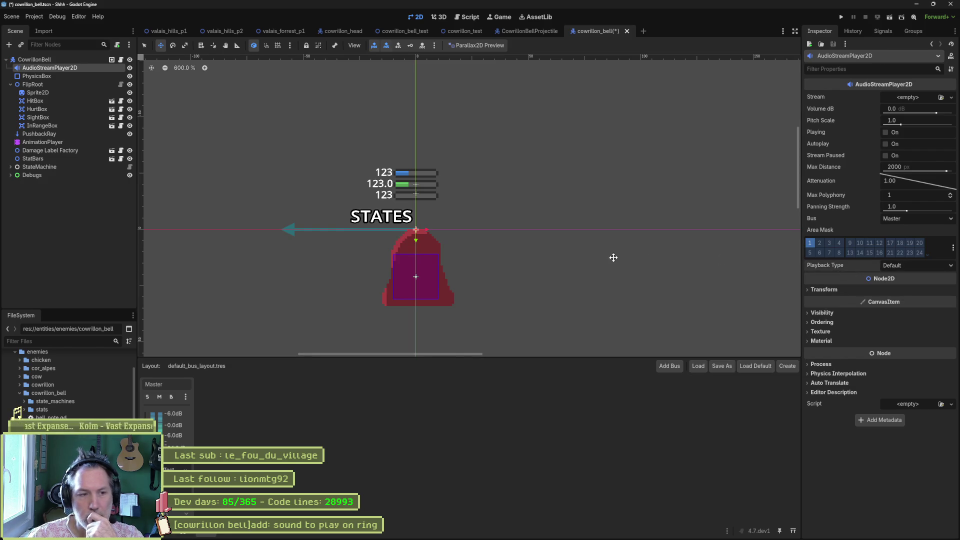
{"action": "scroll", "coordinate": [445, 231], "scroll_direction": "down", "scroll_amount": 10}
{"action": "scroll", "coordinate": [460, 255], "scroll_direction": "up", "scroll_amount": 8}
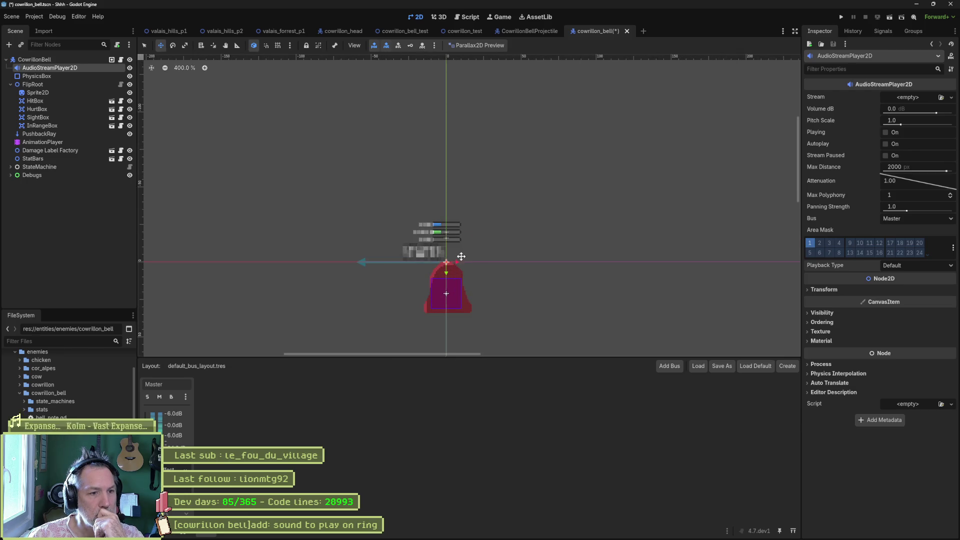
{"action": "left_click", "coordinate": [923, 98]}
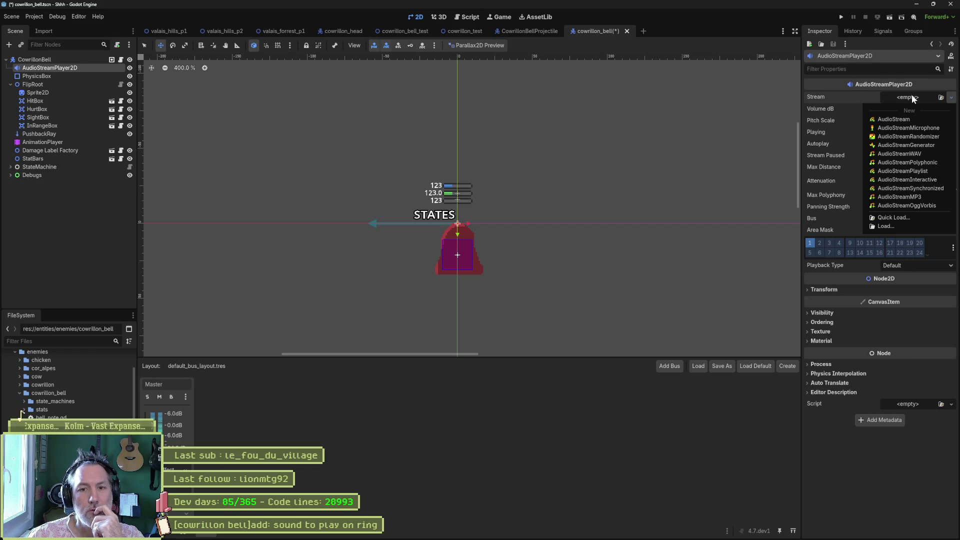
{"action": "left_click", "coordinate": [553, 224]}
{"action": "mouse_move", "coordinate": [414, 534]}
{"action": "left_click", "coordinate": [381, 531]}
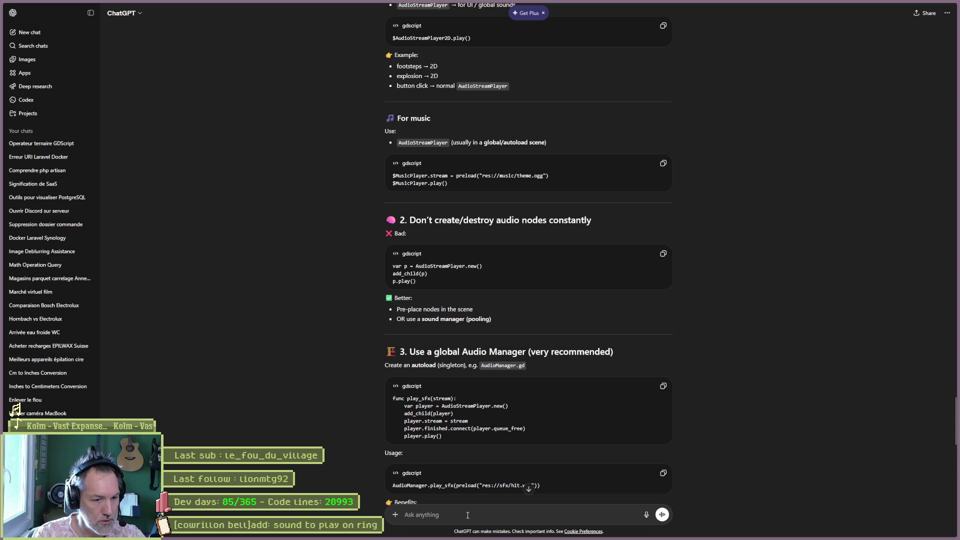
Ask ChatGPT whether to use MP3, Vorbis or WAV, select the OGG preload example, then return to Godot.
{"action": "type", "text": "shoudl "}
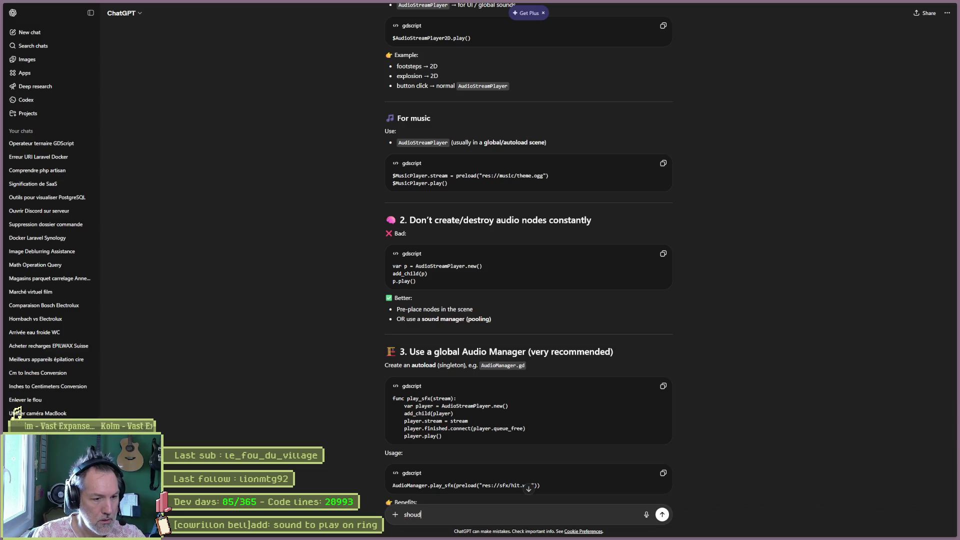
{"action": "type", "text": "I use mp3 vorbi"}
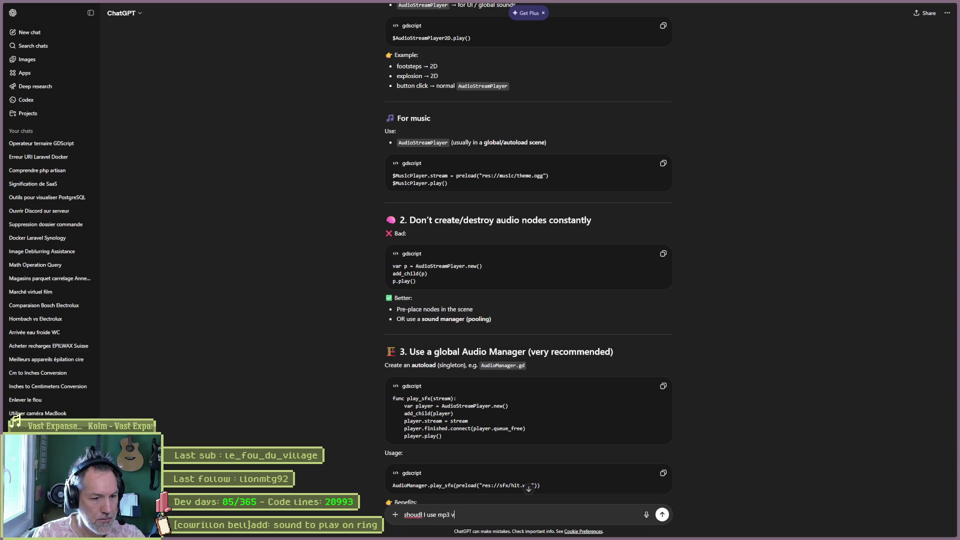
{"action": "type", "text": "s or wav"}
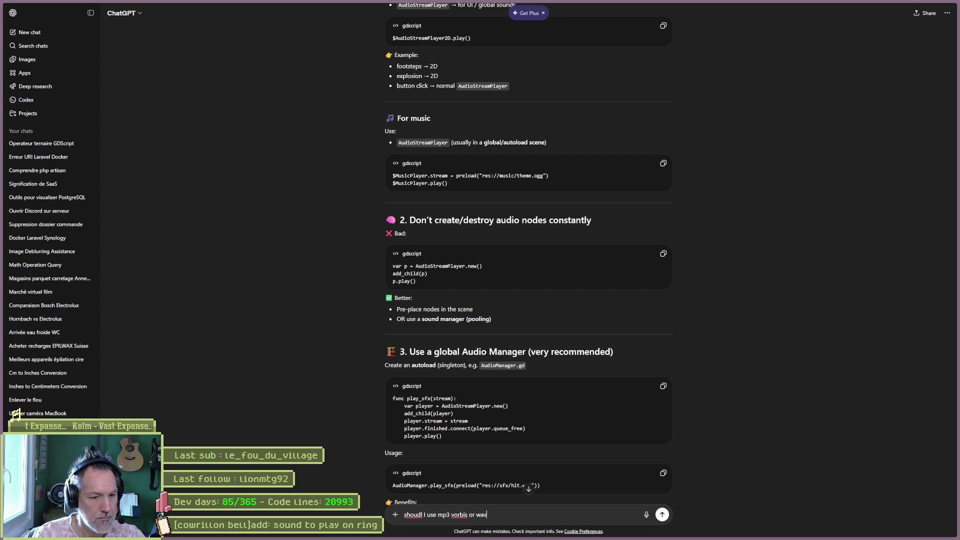
{"action": "key", "text": "Return"}
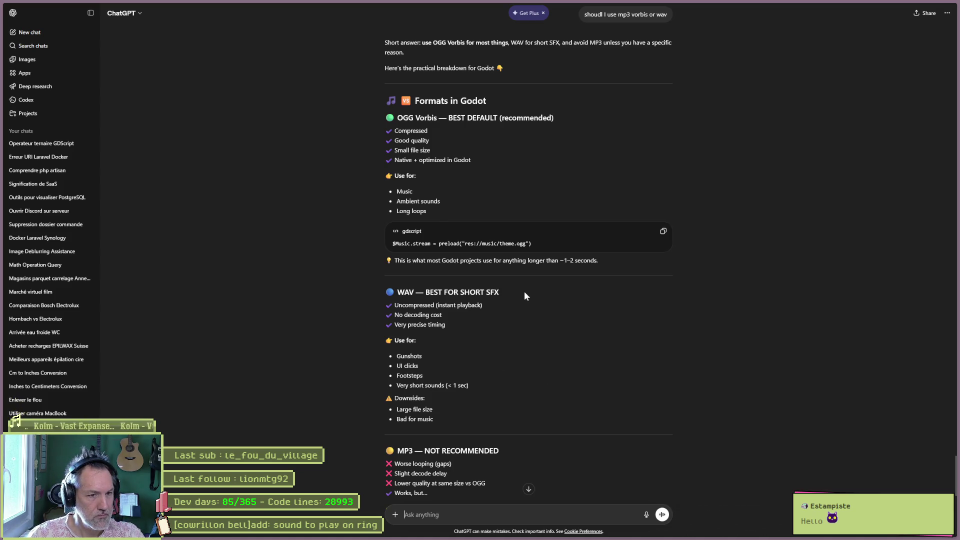
{"action": "left_click_drag", "start_coordinate": [534, 244], "coordinate": [392, 245]}
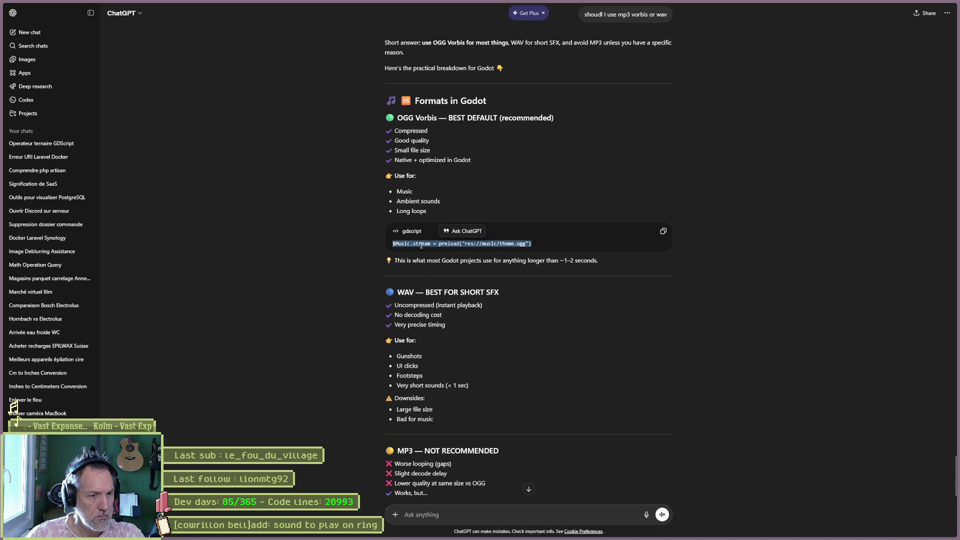
{"action": "scroll", "coordinate": [591, 212], "scroll_direction": "down", "scroll_amount": 1}
{"action": "left_click", "coordinate": [923, 10]}
{"action": "left_click", "coordinate": [795, 79]}
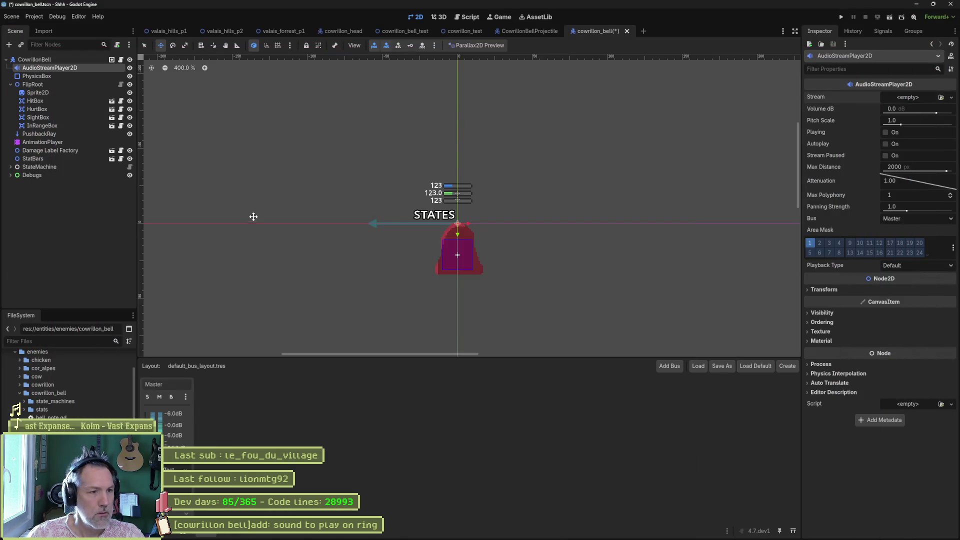
Open cowrillon_bell_ring_state.gd in the Script editor and select the Ring state node.
{"action": "left_click", "coordinate": [120, 60]}
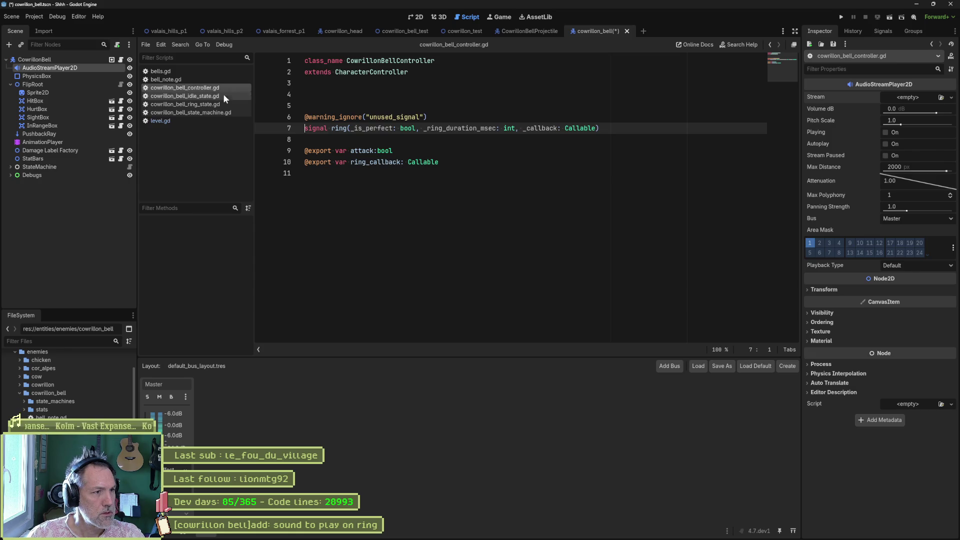
{"action": "left_click", "coordinate": [208, 104]}
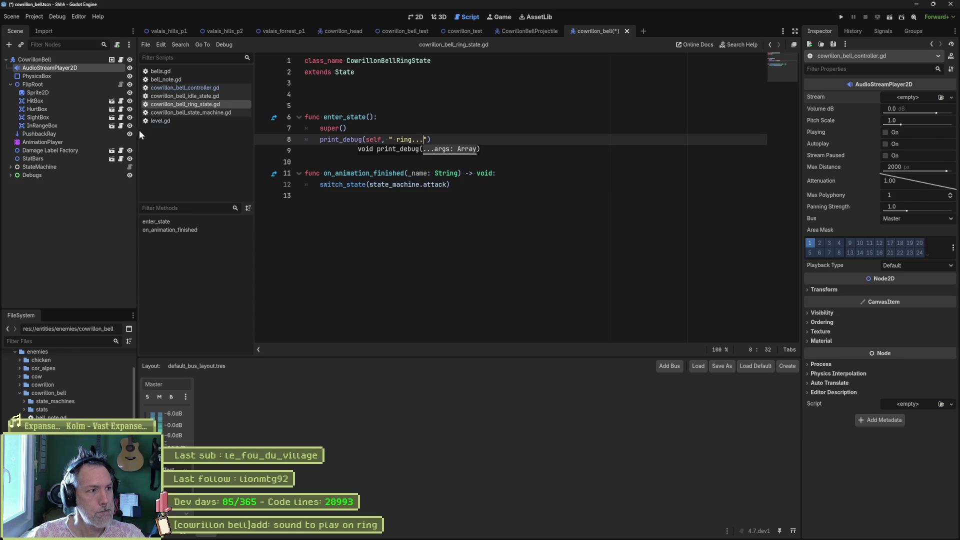
{"action": "left_click", "coordinate": [10, 166]}
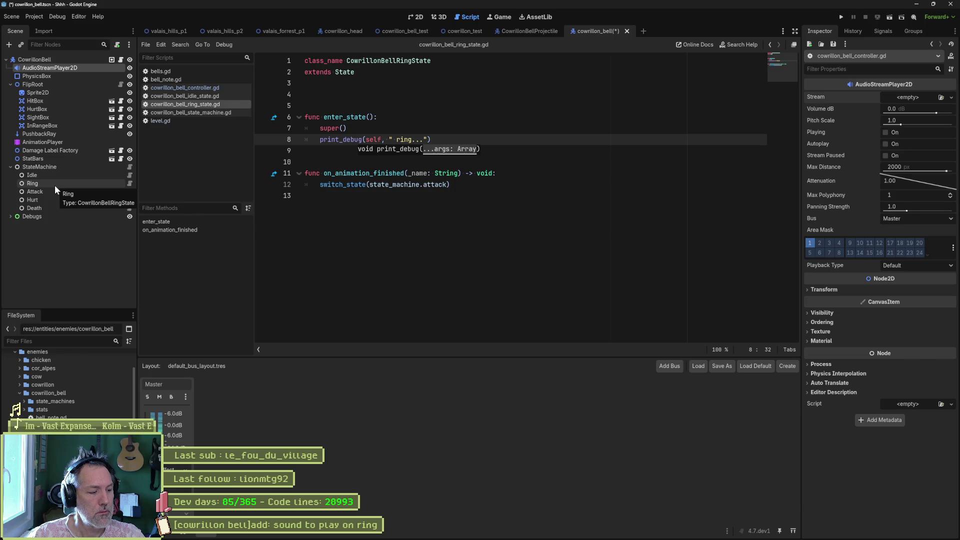
{"action": "left_click", "coordinate": [55, 185]}
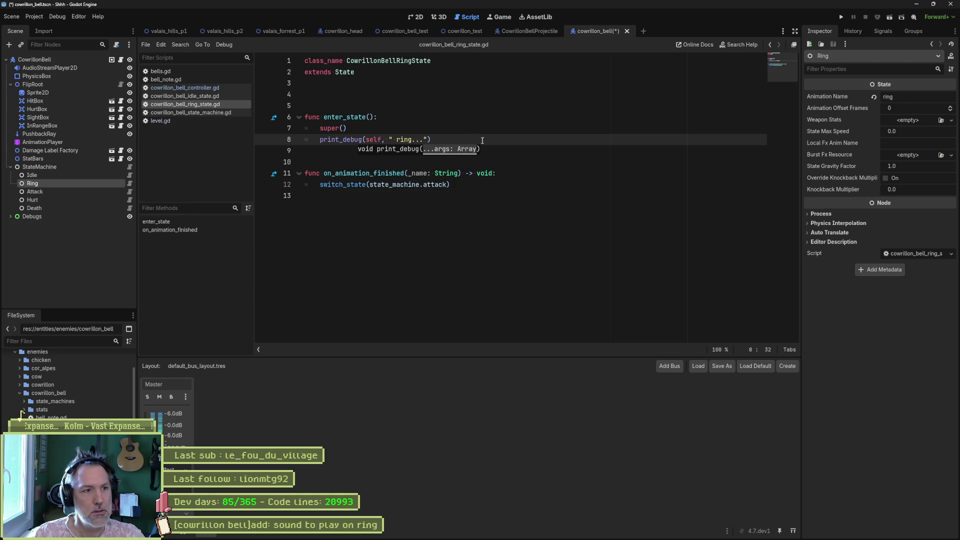
{"action": "left_click", "coordinate": [420, 98]}
{"action": "key", "text": "Return"}
{"action": "key", "text": "Return"}
{"action": "key", "text": "Return"}
{"action": "key", "text": "Up"}
{"action": "key", "text": "Up"}
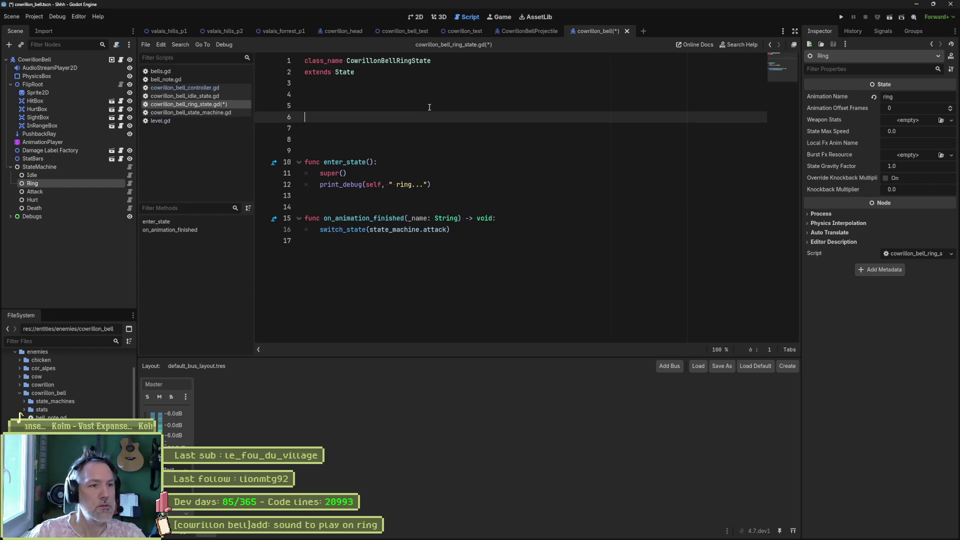
{"action": "type", "text": "@export var "}
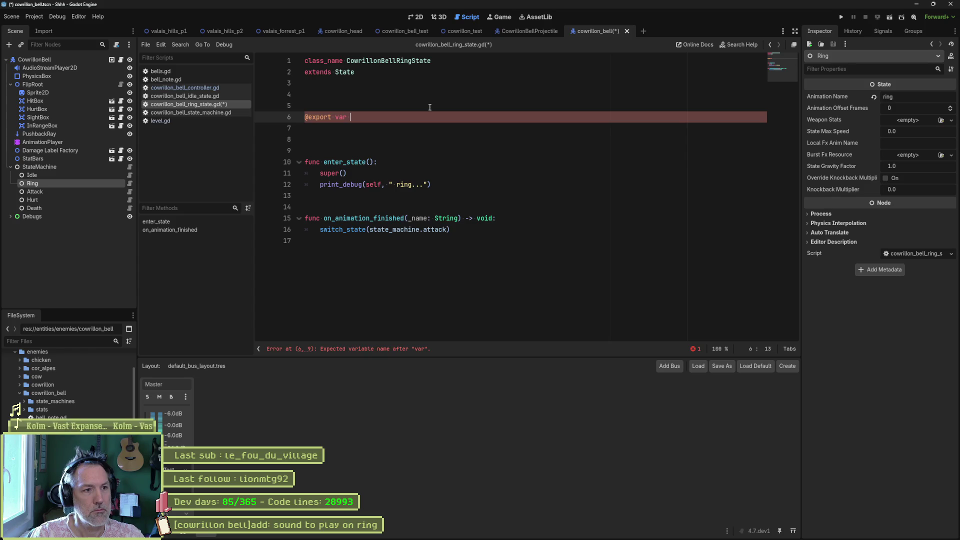
{"action": "type", "text": "note"}
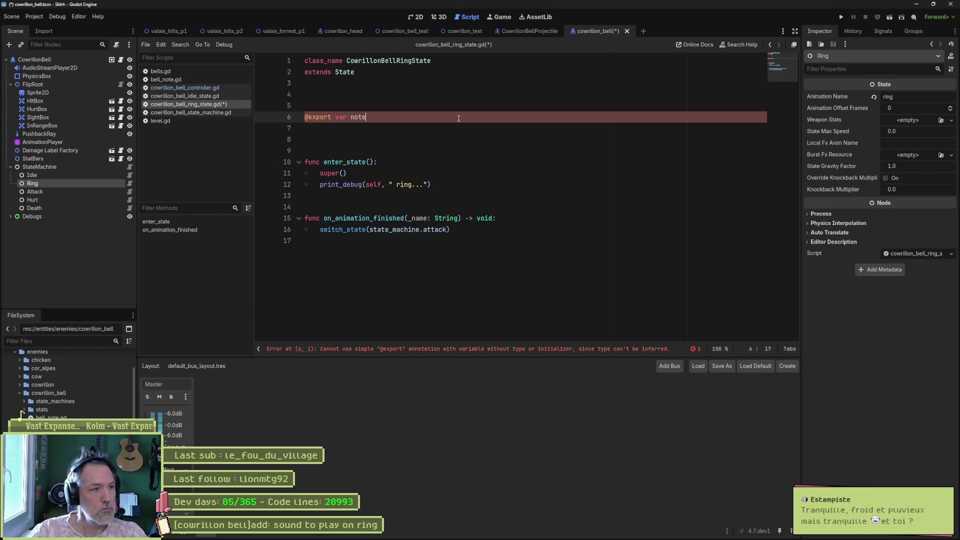
{"action": "mouse_move", "coordinate": [376, 533]}
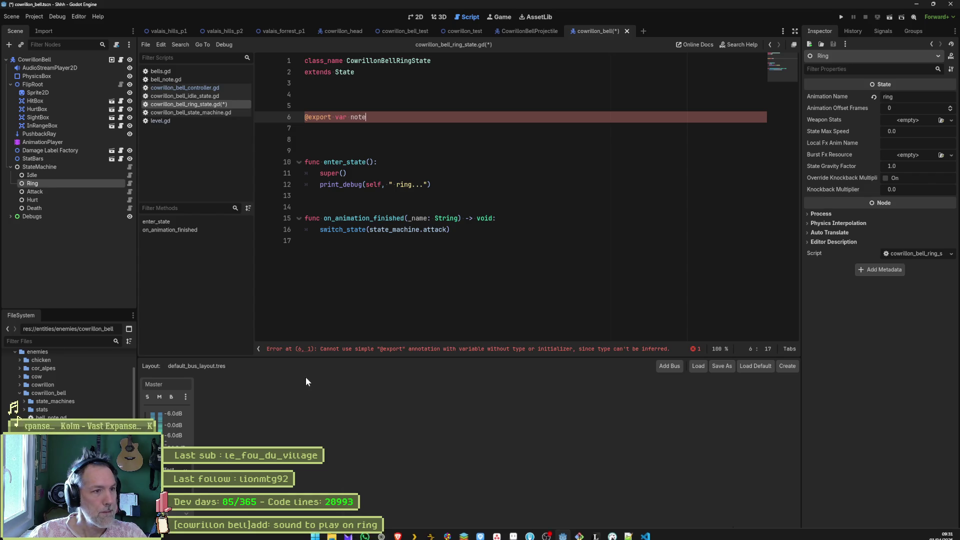
{"action": "left_click", "coordinate": [83, 68]}
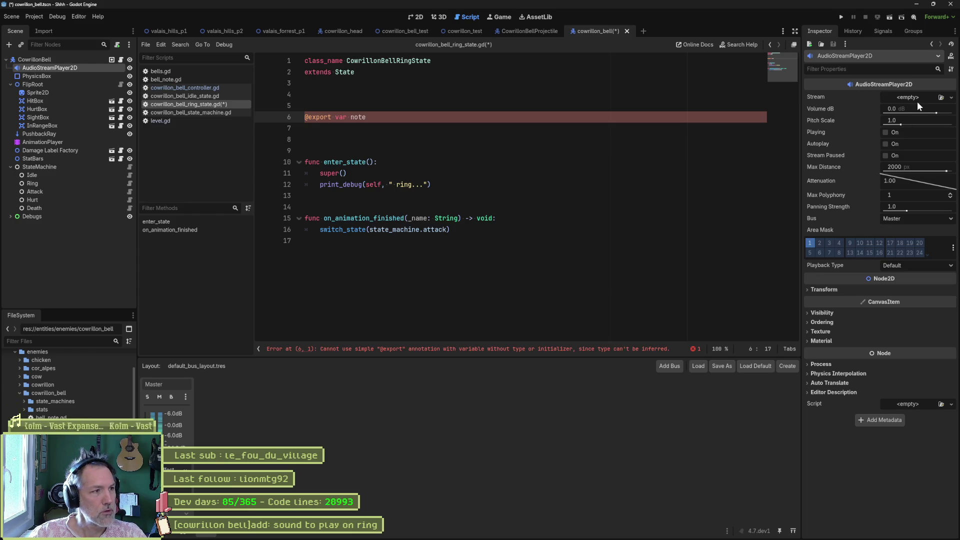
Give AudioStreamPlayer2D a new AudioStreamOggVorbis stream, look over its resource settings, then switch to ChatGPT.
{"action": "left_click", "coordinate": [952, 98]}
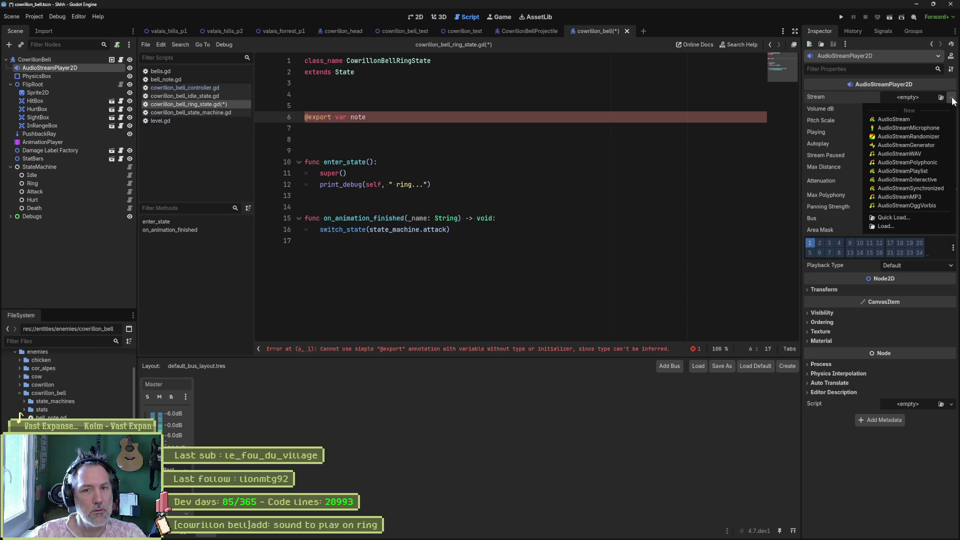
{"action": "left_click", "coordinate": [924, 205]}
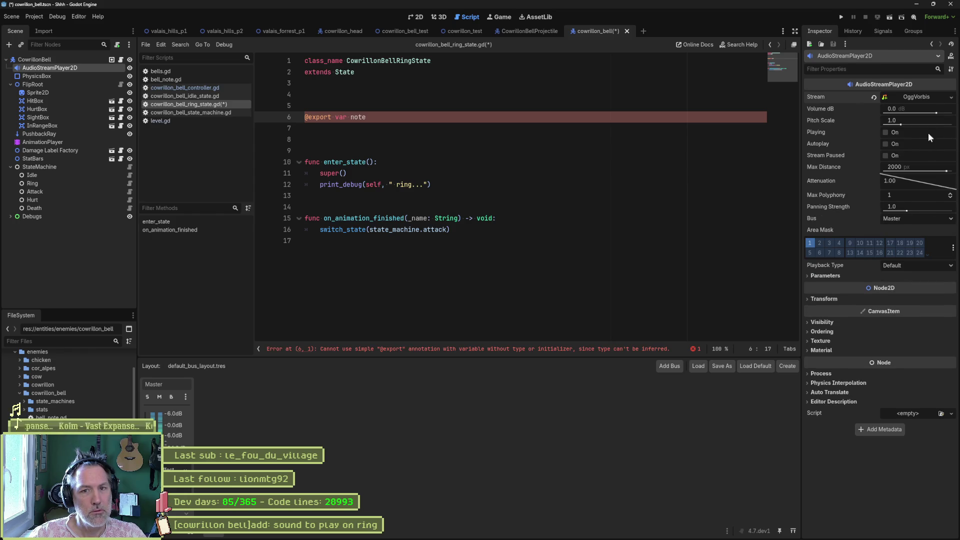
{"action": "left_click", "coordinate": [924, 95]}
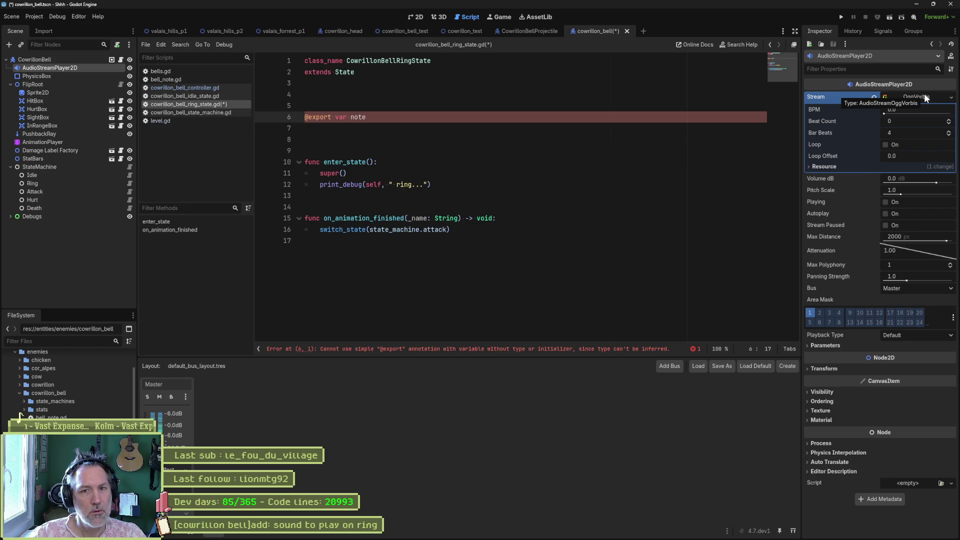
{"action": "left_click", "coordinate": [925, 97]}
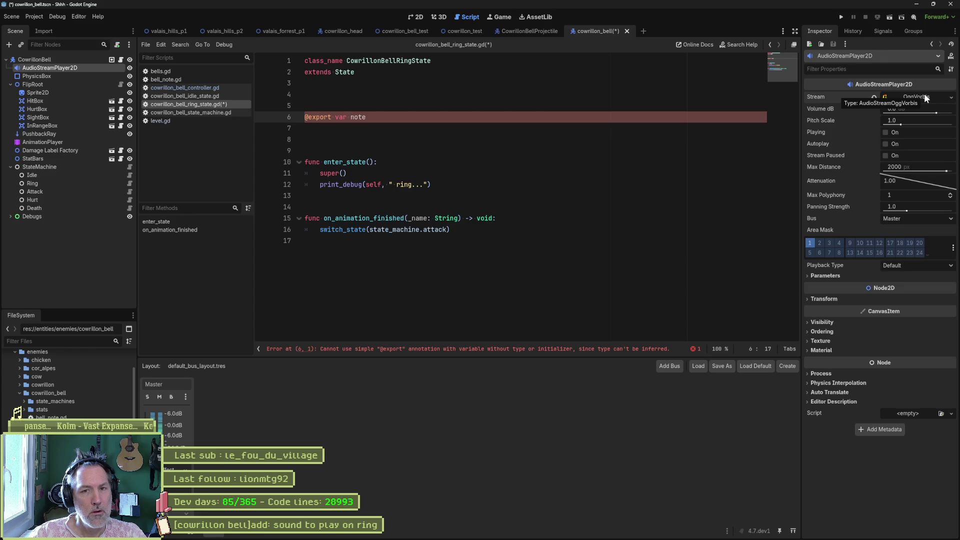
{"action": "left_click", "coordinate": [924, 95]}
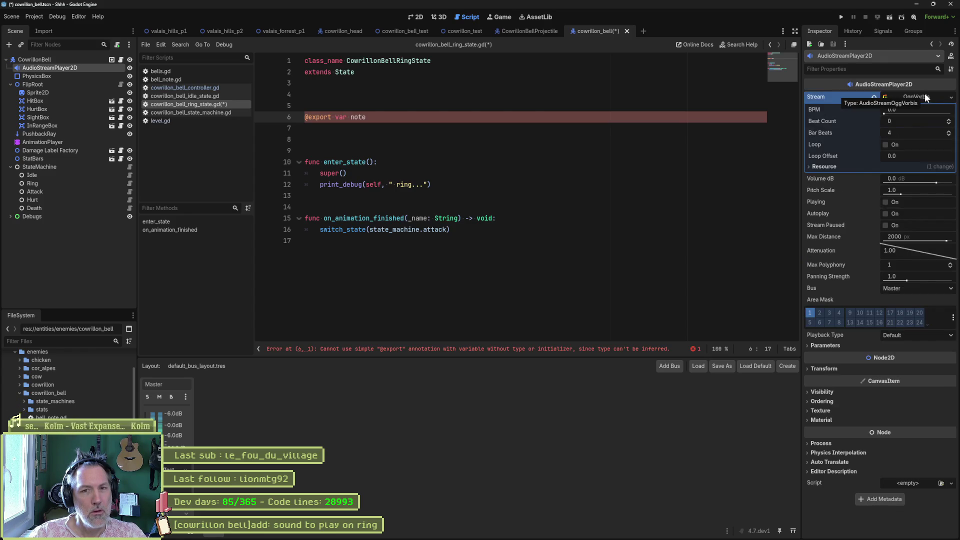
{"action": "left_click", "coordinate": [825, 167]}
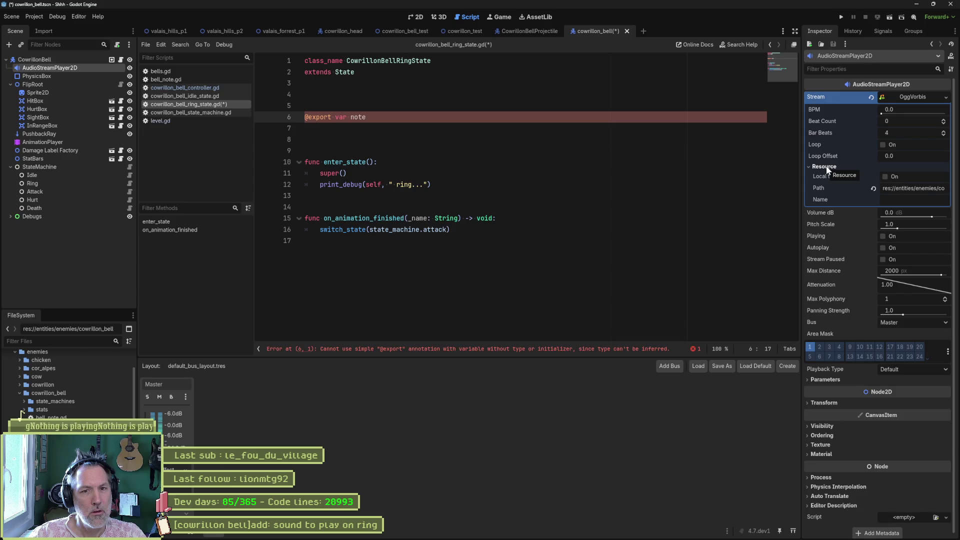
{"action": "left_click", "coordinate": [826, 167]}
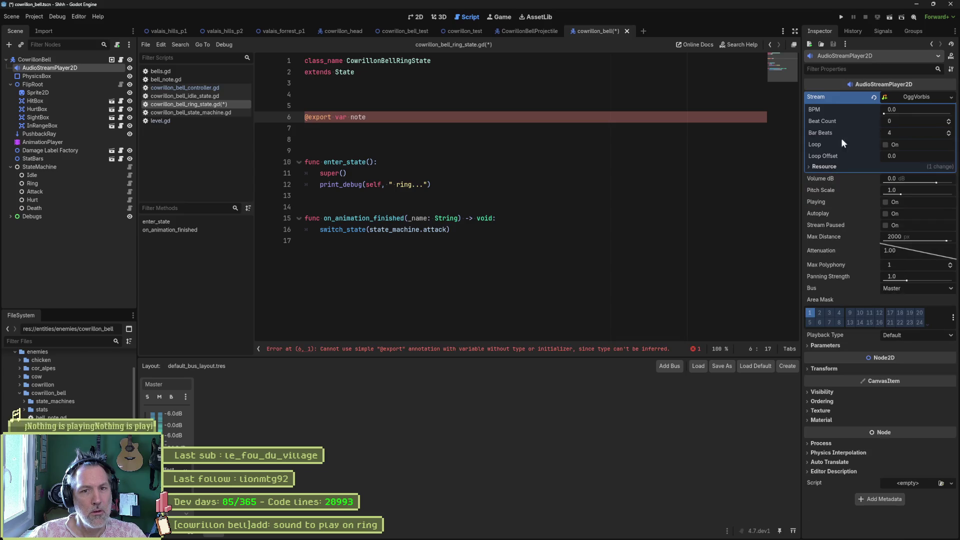
{"action": "left_click", "coordinate": [917, 95]}
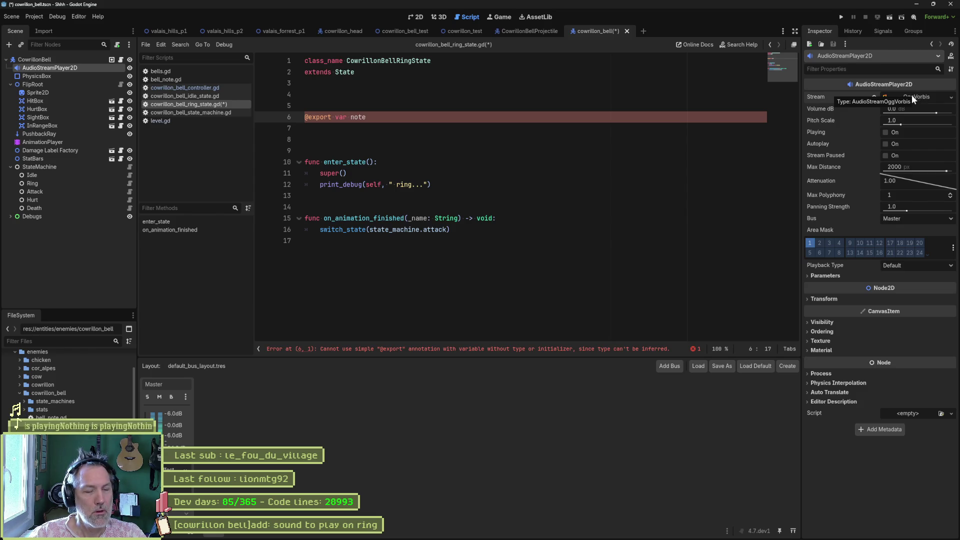
{"action": "left_click", "coordinate": [396, 532]}
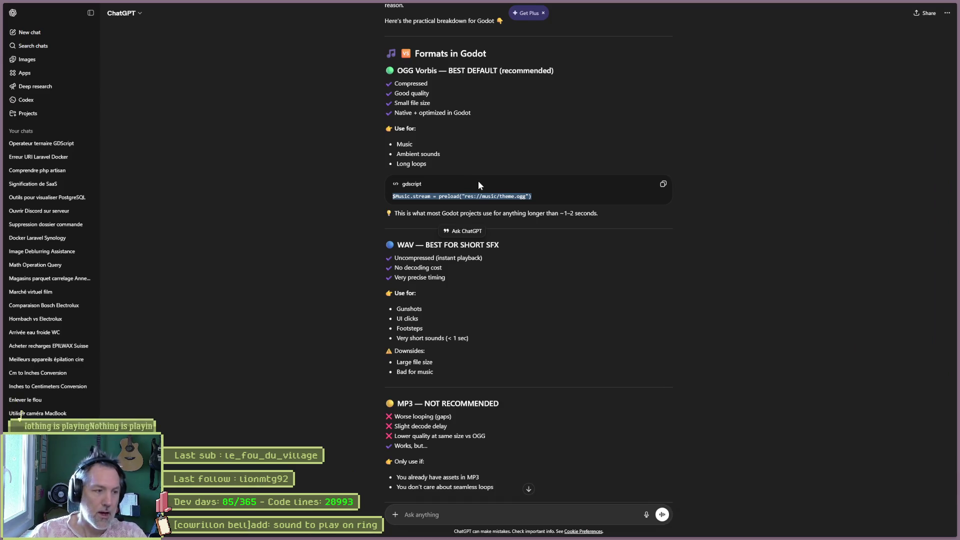
Back in Godot, type ':Audio' after note and pick AudioStreamPlaybackOggVorbis from autocomplete.
{"action": "left_click", "coordinate": [917, 8]}
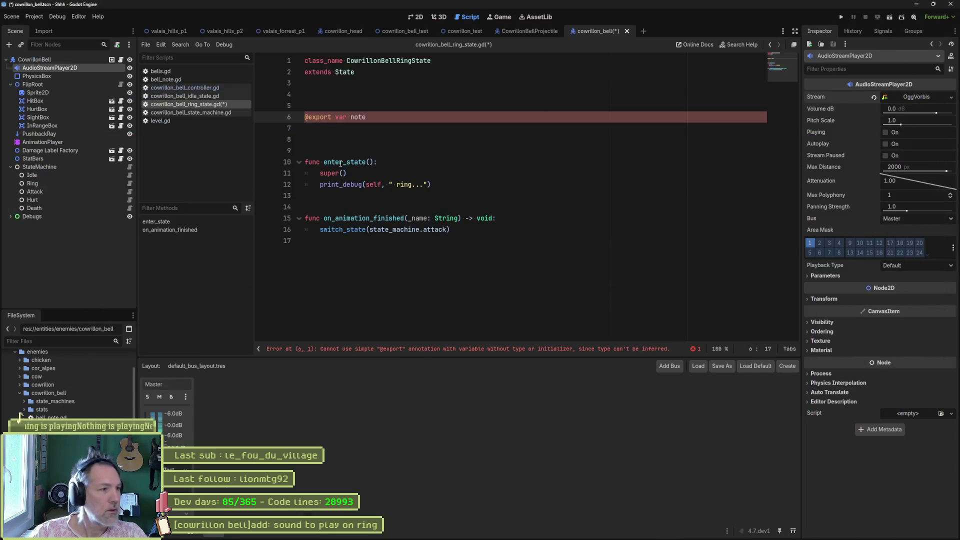
{"action": "left_click", "coordinate": [128, 185]}
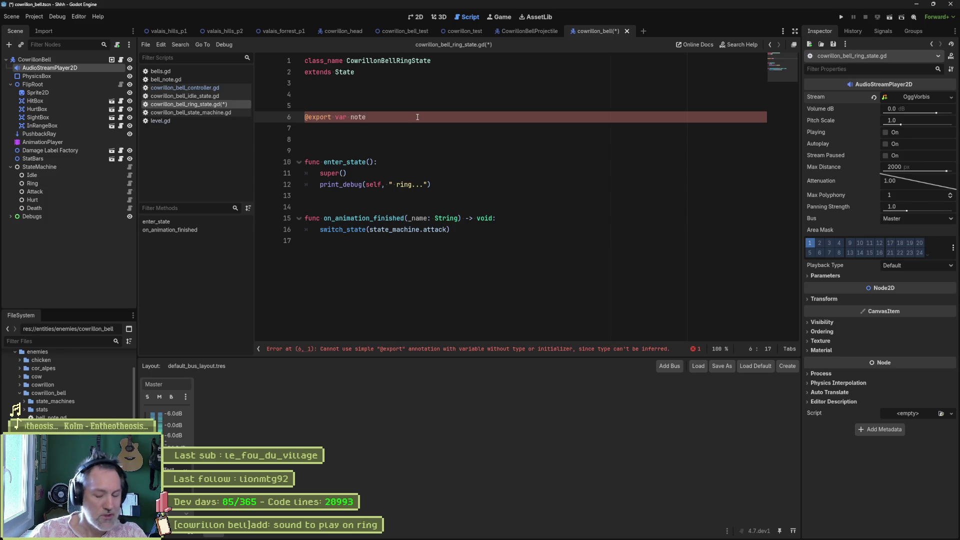
{"action": "type", "text": ":Audio"}
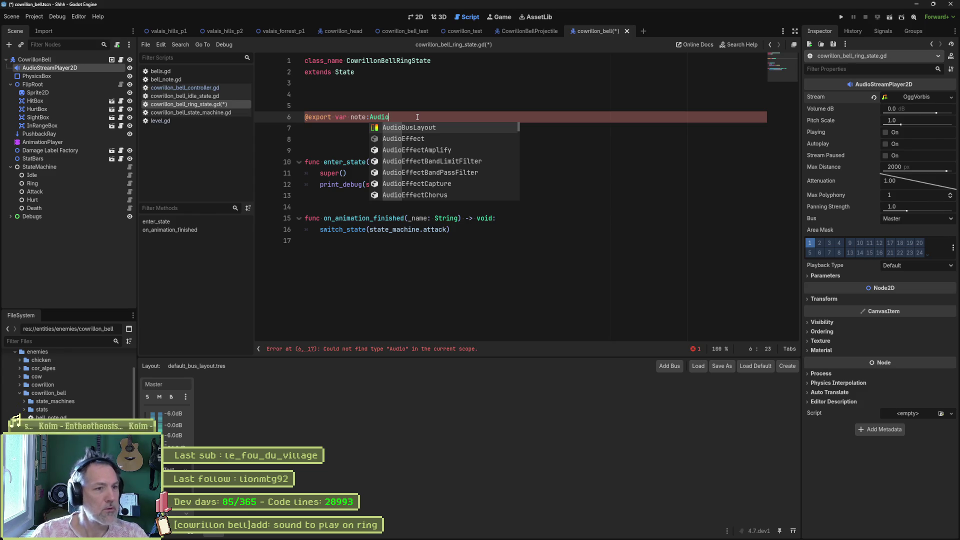
{"action": "scroll", "coordinate": [456, 176], "scroll_direction": "down", "scroll_amount": 8}
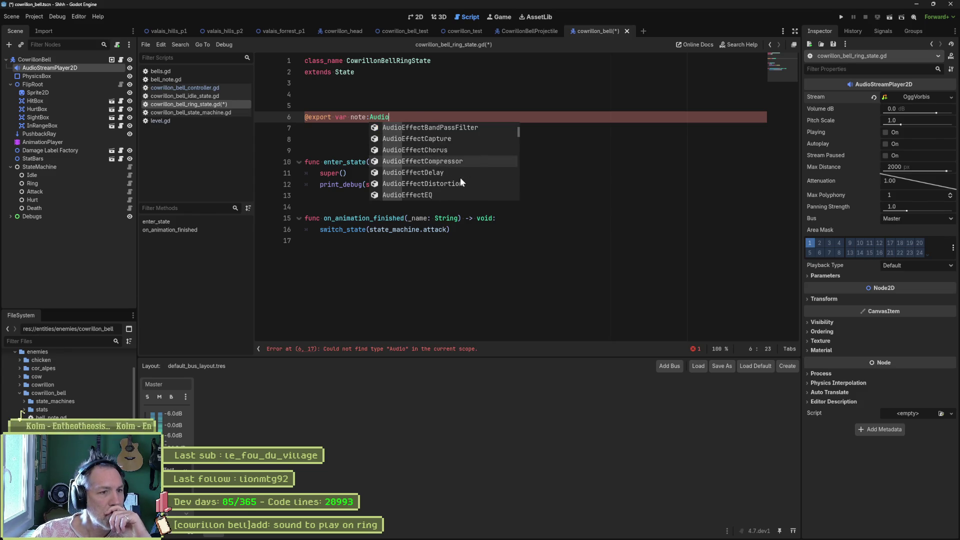
{"action": "scroll", "coordinate": [460, 176], "scroll_direction": "down", "scroll_amount": 4}
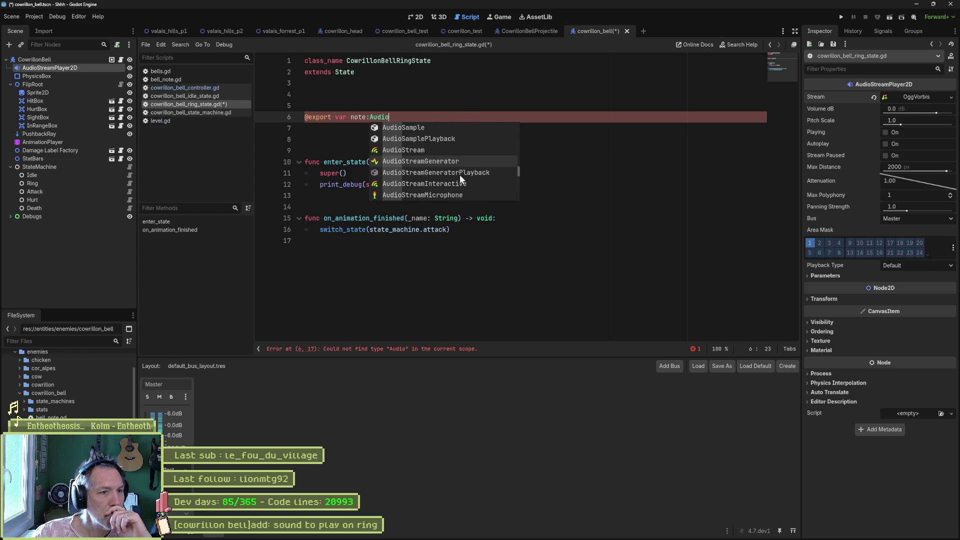
{"action": "scroll", "coordinate": [487, 176], "scroll_direction": "down", "scroll_amount": 3}
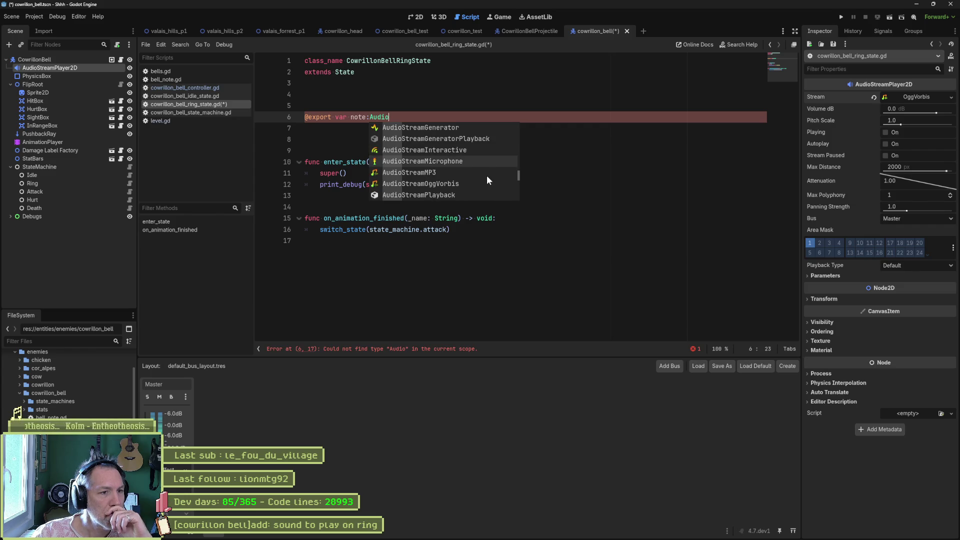
{"action": "scroll", "coordinate": [458, 191], "scroll_direction": "down", "scroll_amount": 1}
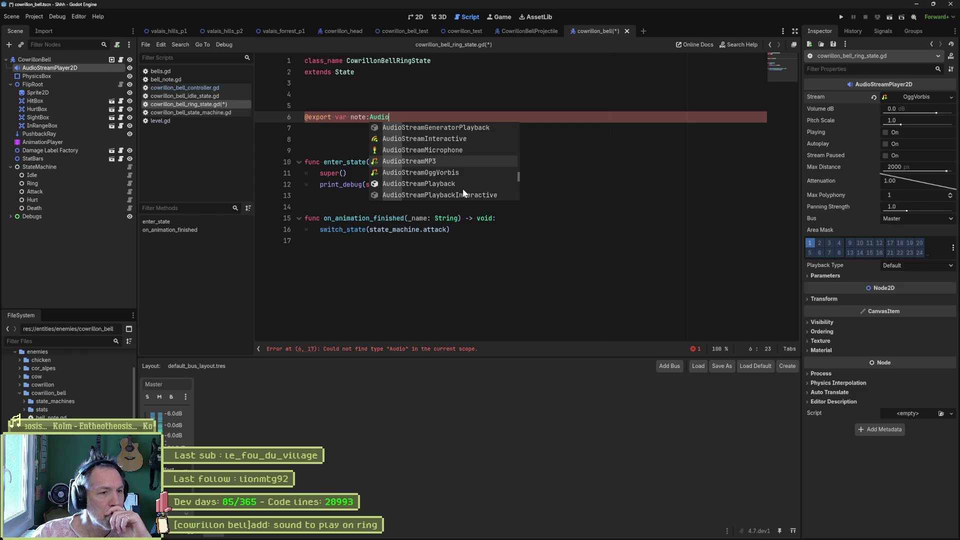
{"action": "scroll", "coordinate": [442, 189], "scroll_direction": "down", "scroll_amount": 2}
{"action": "scroll", "coordinate": [458, 189], "scroll_direction": "down", "scroll_amount": 2}
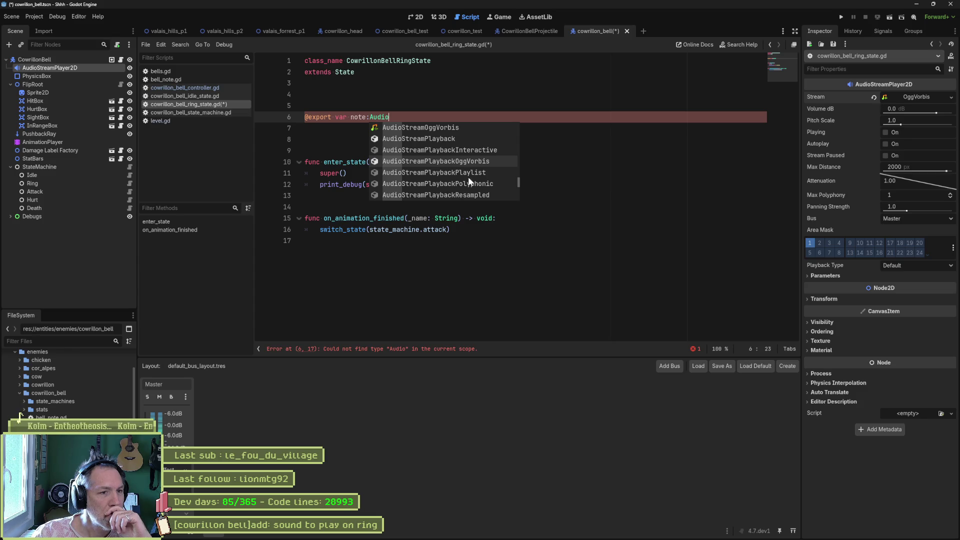
{"action": "left_click", "coordinate": [473, 162]}
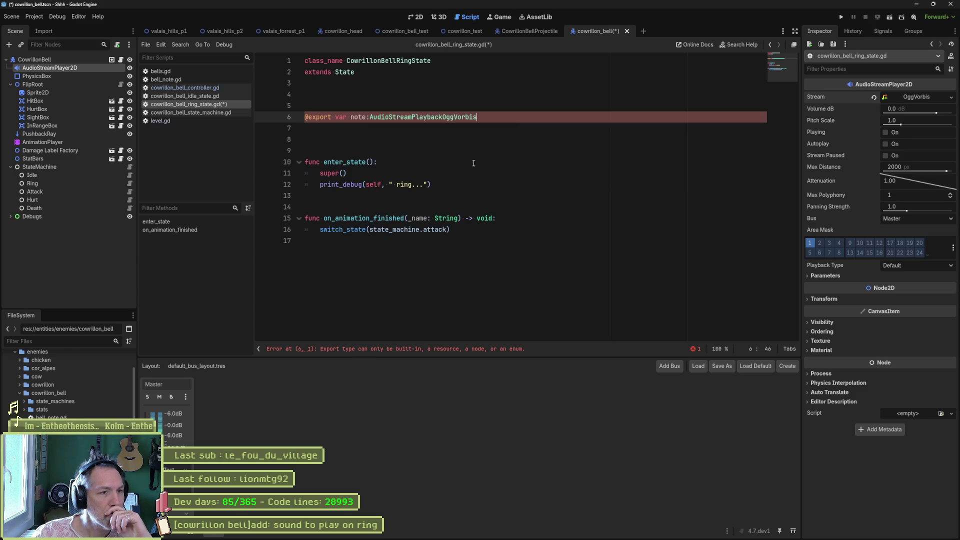
Close the class help page, correct the note type to AudioStreamOggVorbis, and save the script.
{"action": "left_click", "coordinate": [445, 117], "text": "ctrl"}
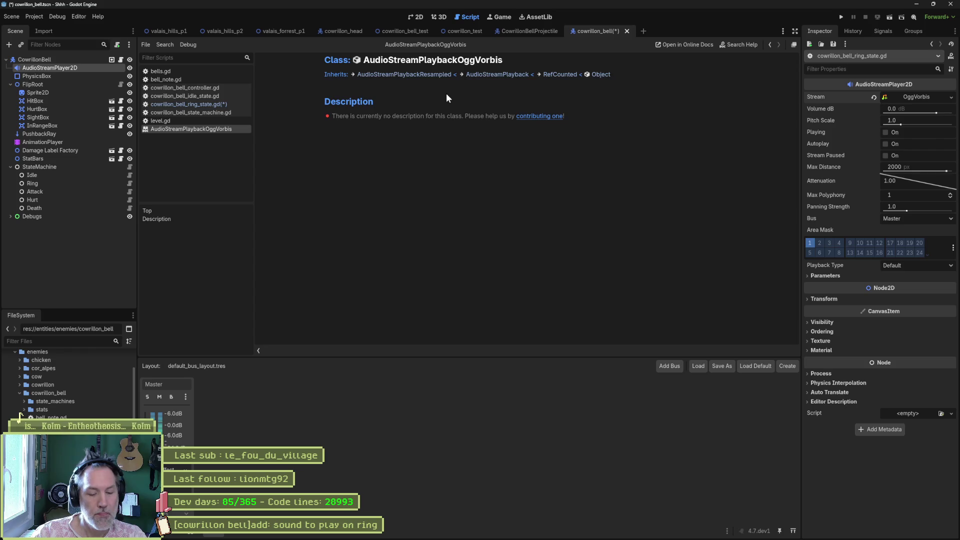
{"action": "key", "text": "ctrl+w"}
{"action": "double_click", "coordinate": [463, 117]}
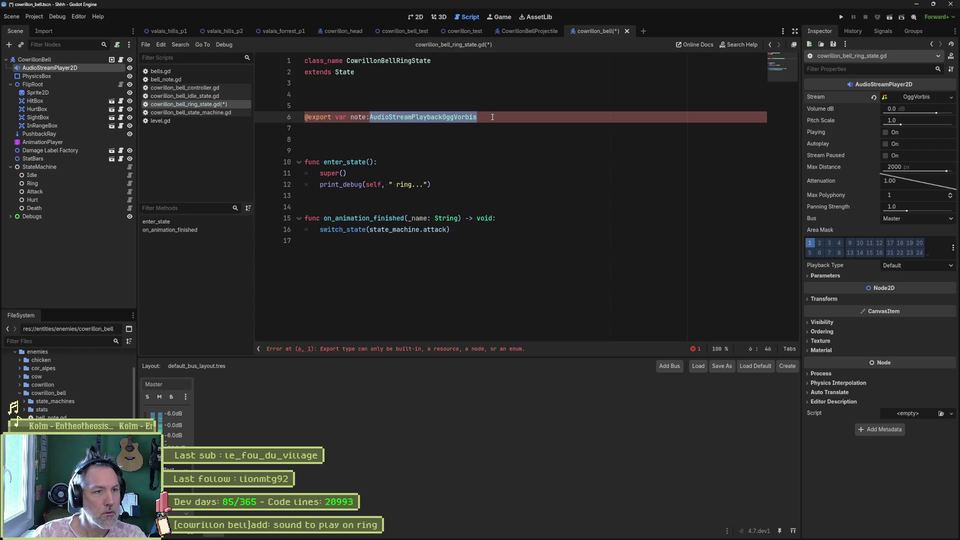
{"action": "type", "text": "Audio"}
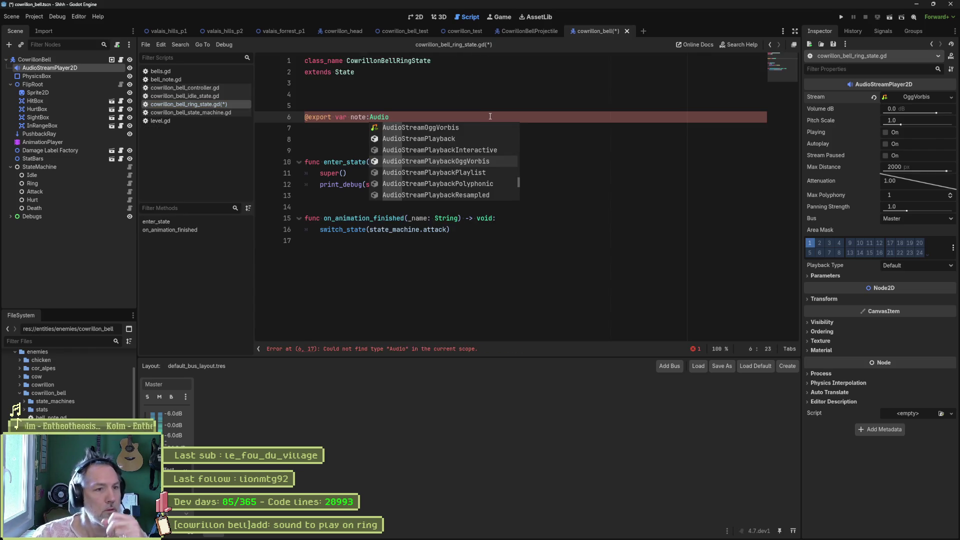
{"action": "left_click", "coordinate": [458, 124]}
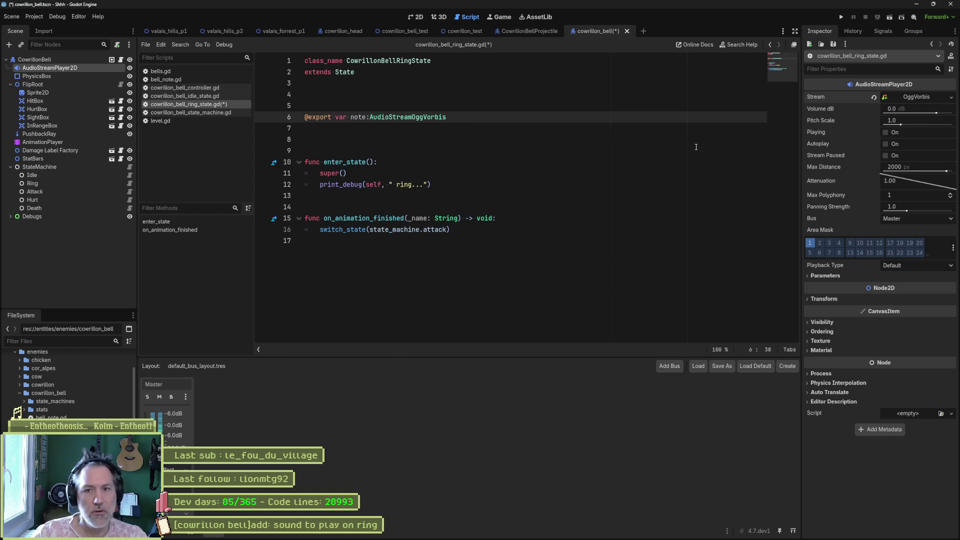
{"action": "key", "text": "ctrl+s"}
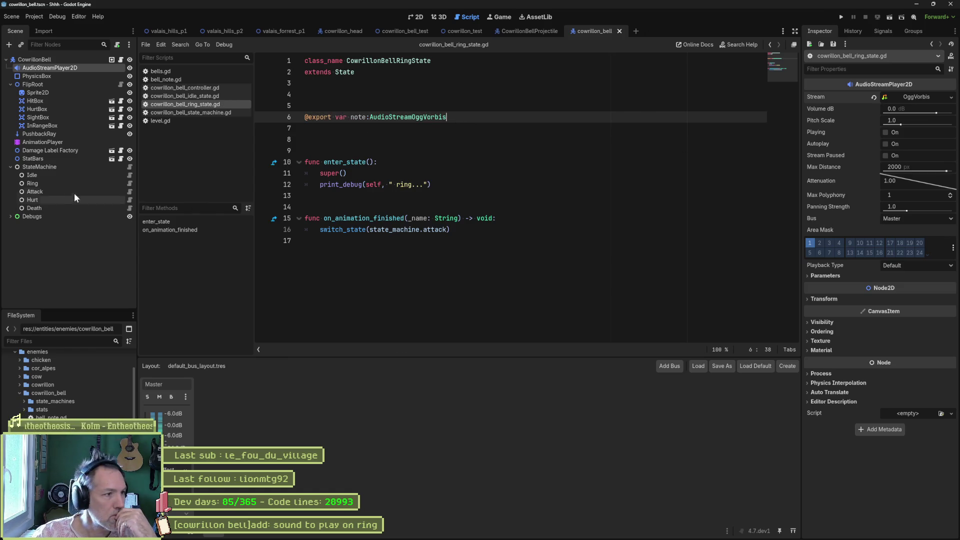
Select the Ring state node and check its Note resource choices, leaving Note empty.
{"action": "left_click", "coordinate": [106, 184]}
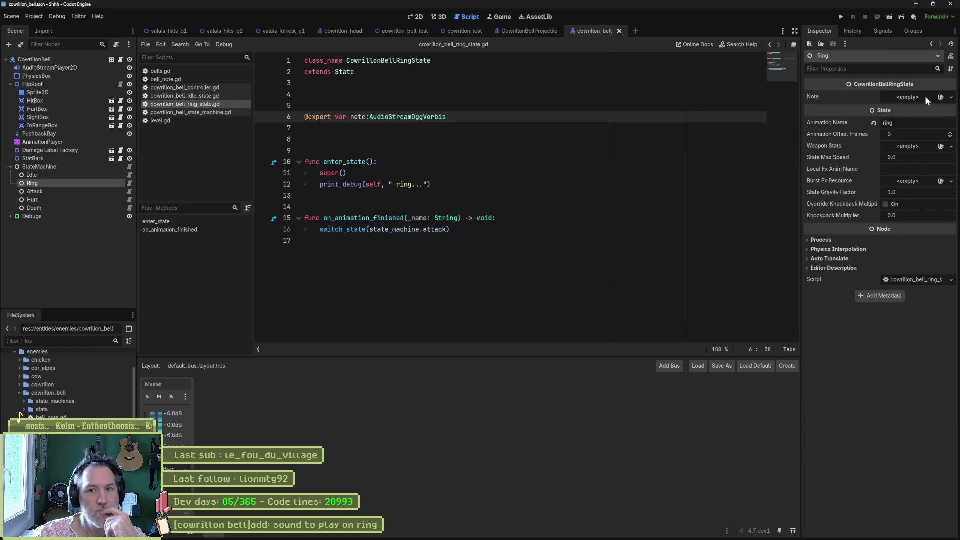
{"action": "left_click", "coordinate": [952, 98]}
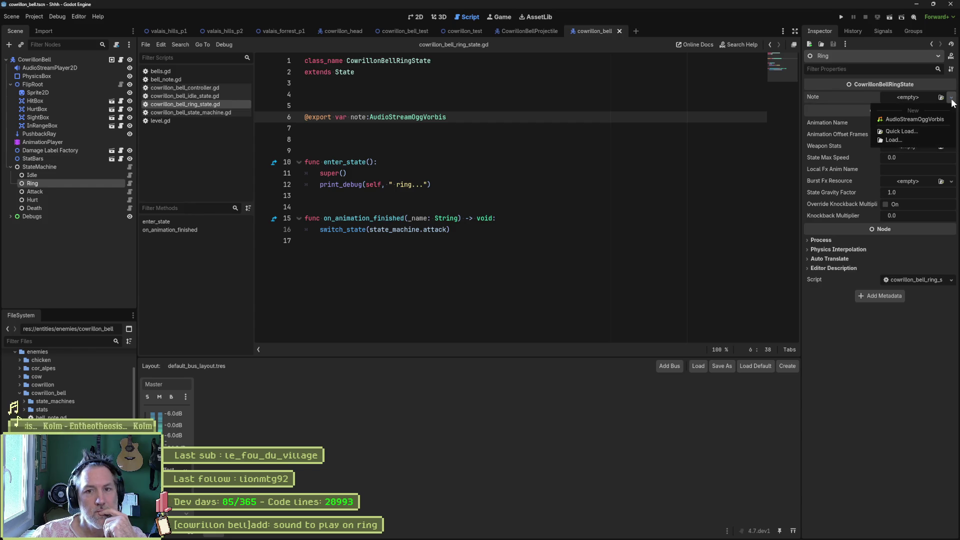
{"action": "left_click", "coordinate": [492, 150]}
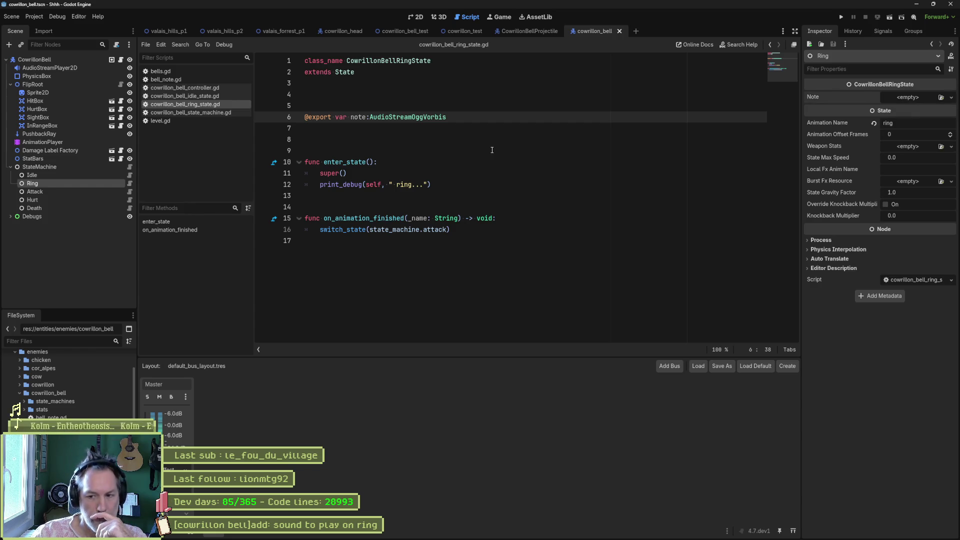
{"action": "mouse_move", "coordinate": [516, 537]}
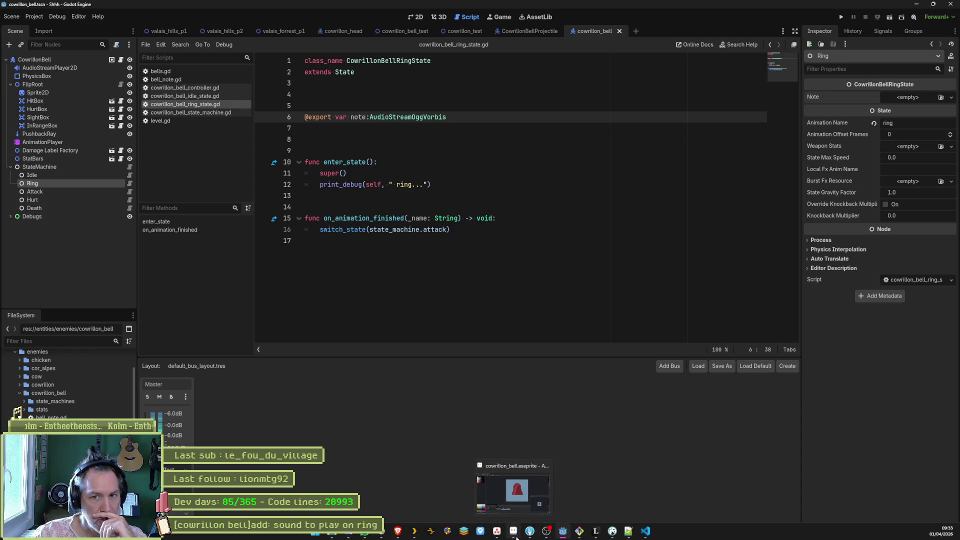
Ask ChatGPT how to convert MP3 to OGG Vorbis, then open a new browser tab.
{"action": "left_click", "coordinate": [381, 537]}
{"action": "type", "text": "convert"}
{"action": "type", "text": "3e"}
{"action": "type", "text": "to ogg"}
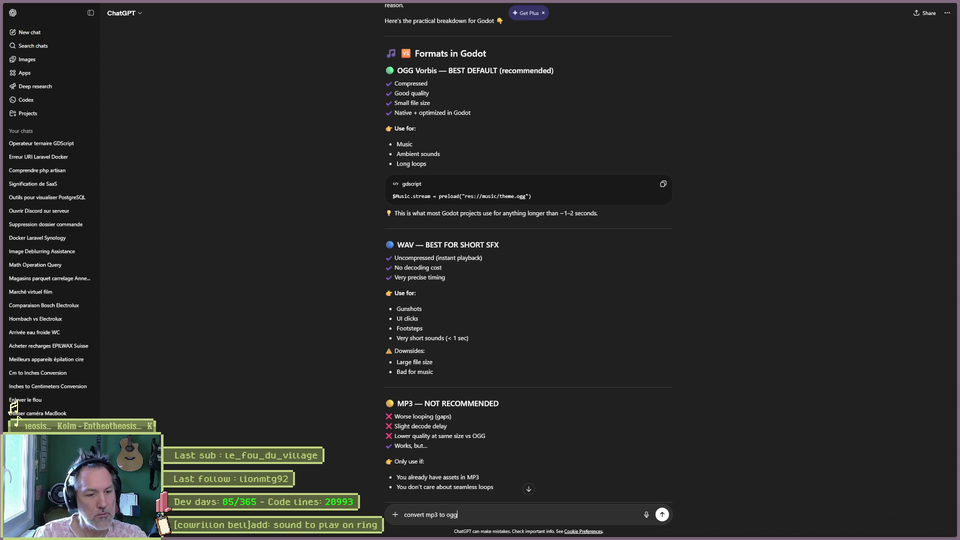
{"action": "type", "text": "vorbis"}
{"action": "key", "text": "Return"}
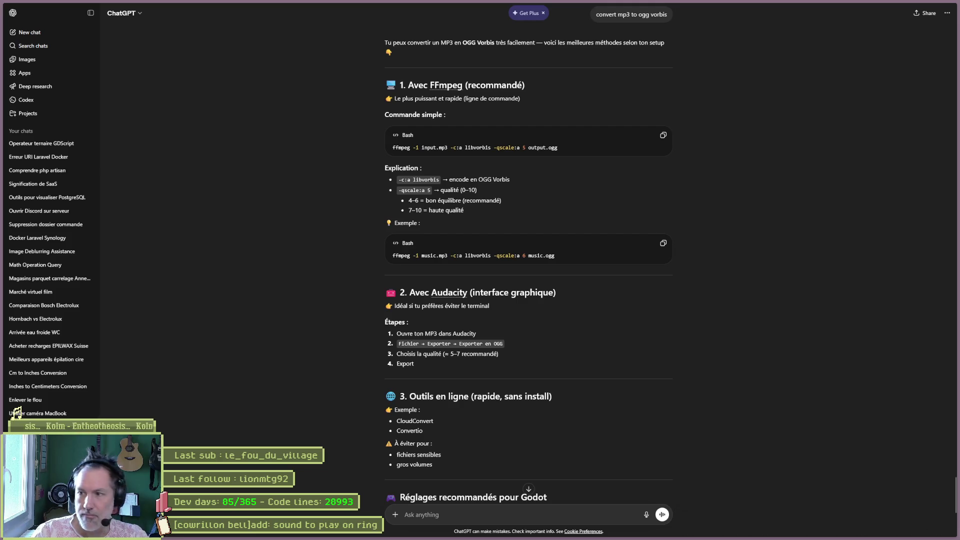
{"action": "key", "text": "ctrl+t"}
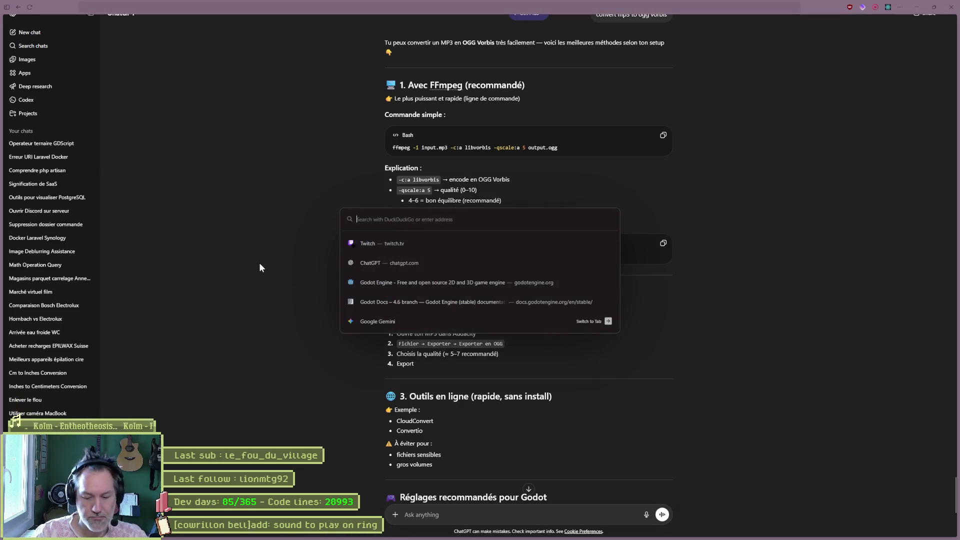
Search 'bell sound', preview Pixabay's Bell Ring, Opening Bell and Single Church Bell 2, and download Single Church Bell 2.
{"action": "type", "text": "bell sound"}
{"action": "key", "text": "Return"}
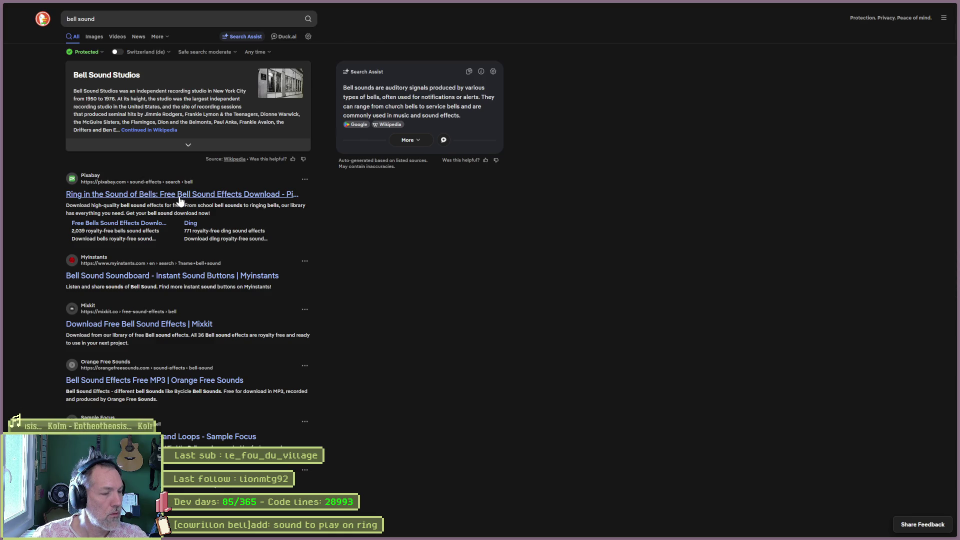
{"action": "left_click", "coordinate": [180, 195]}
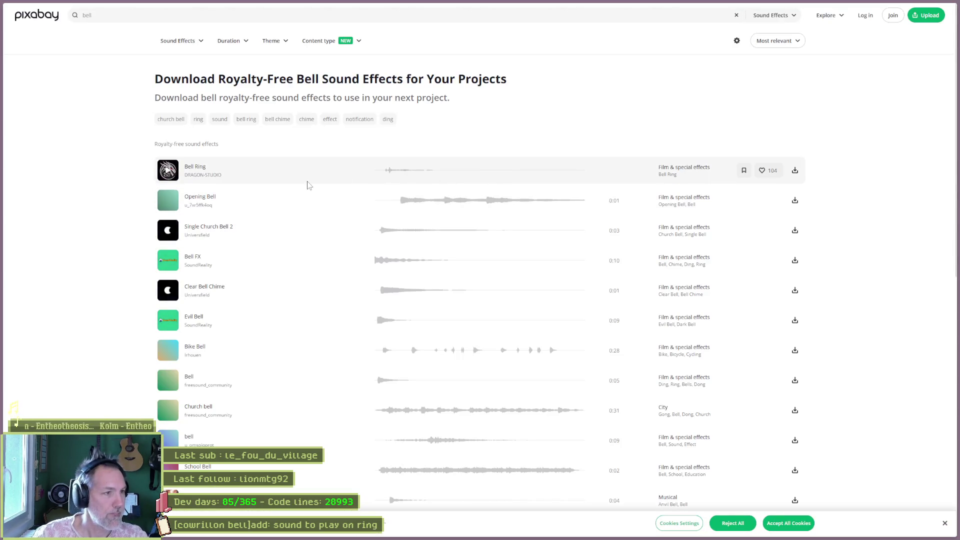
{"action": "left_click", "coordinate": [387, 171]}
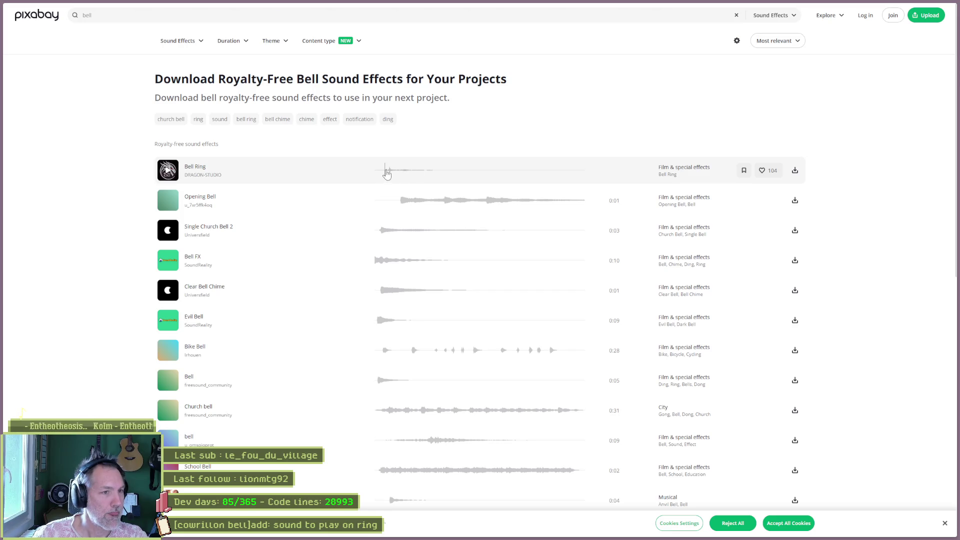
{"action": "left_click", "coordinate": [404, 202]}
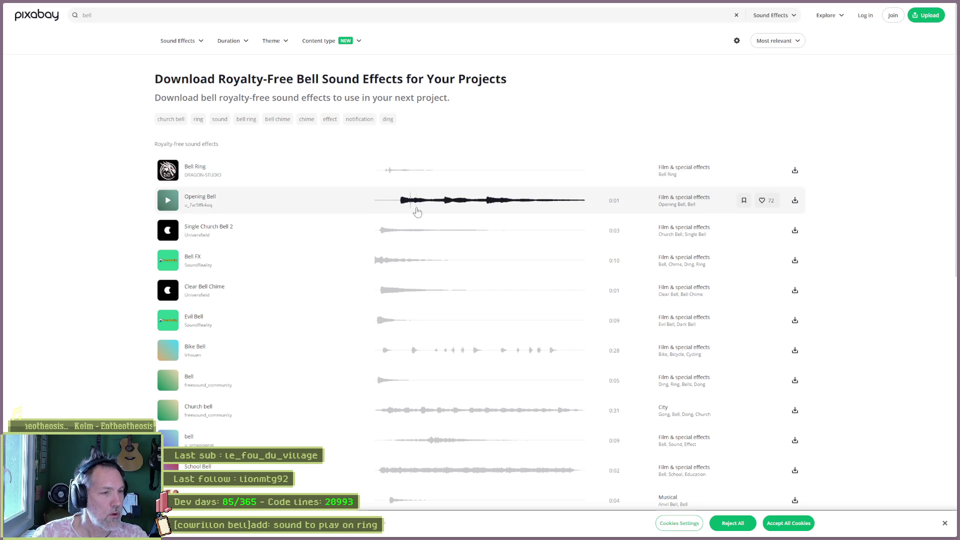
{"action": "left_click", "coordinate": [384, 234]}
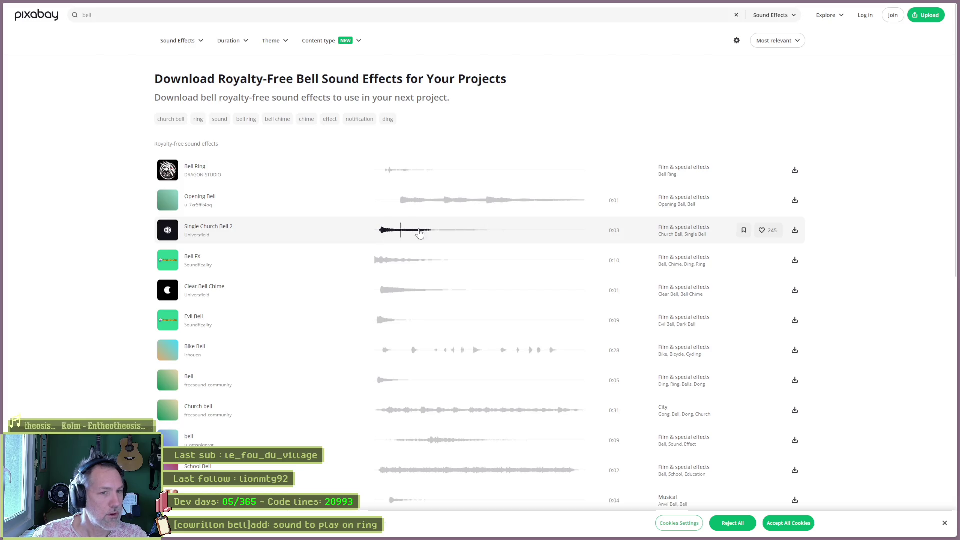
{"action": "left_click", "coordinate": [795, 231]}
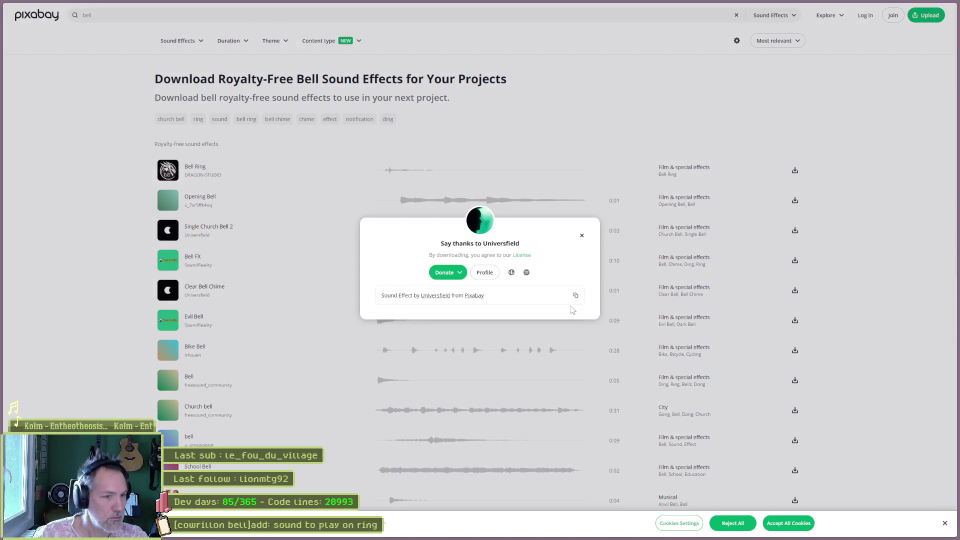
{"action": "left_click", "coordinate": [900, 17]}
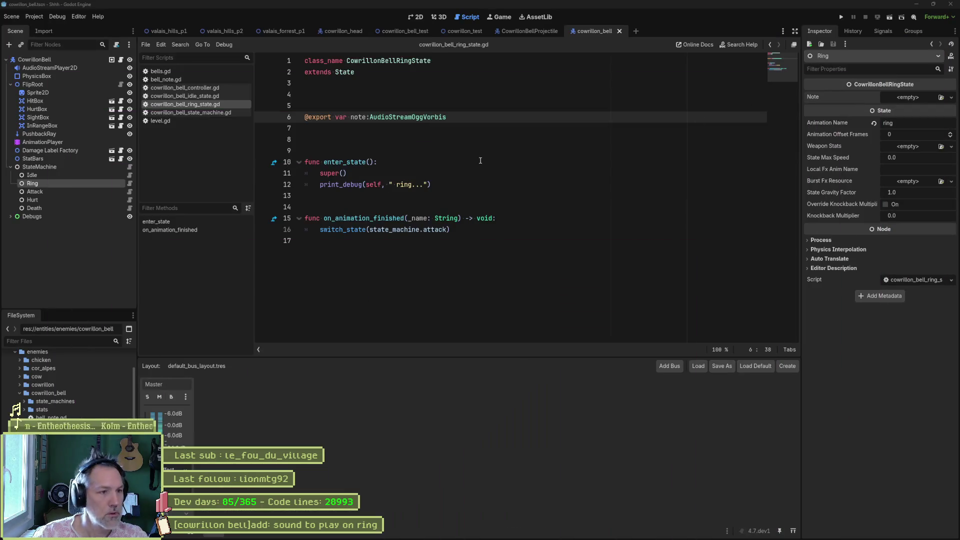
{"action": "key", "text": "super+e"}
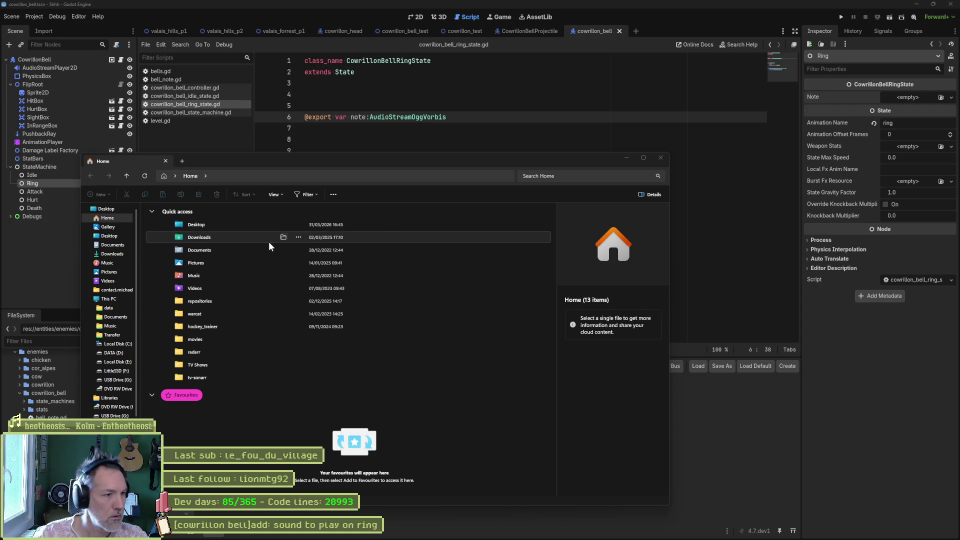
{"action": "left_click", "coordinate": [196, 225]}
{"action": "double_click", "coordinate": [196, 225]}
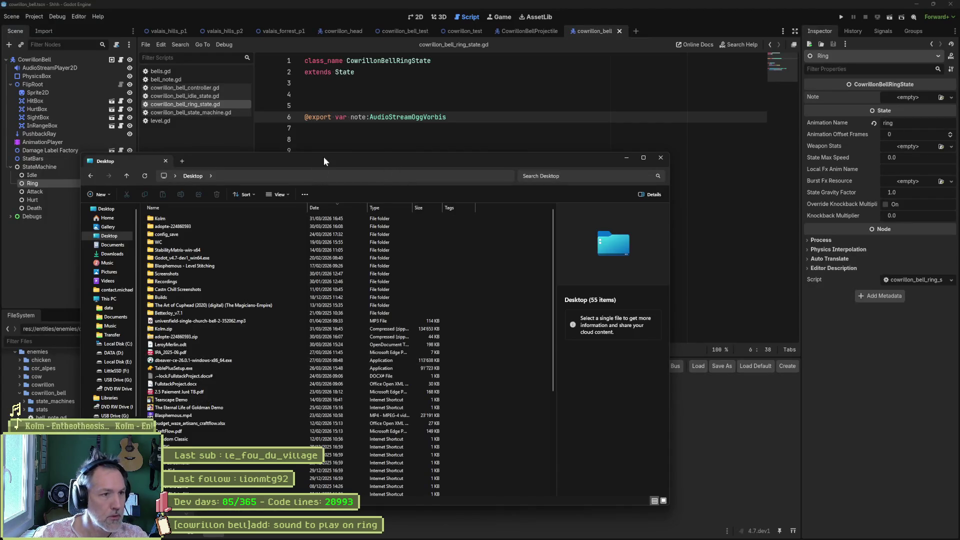
{"action": "left_click", "coordinate": [20, 414]}
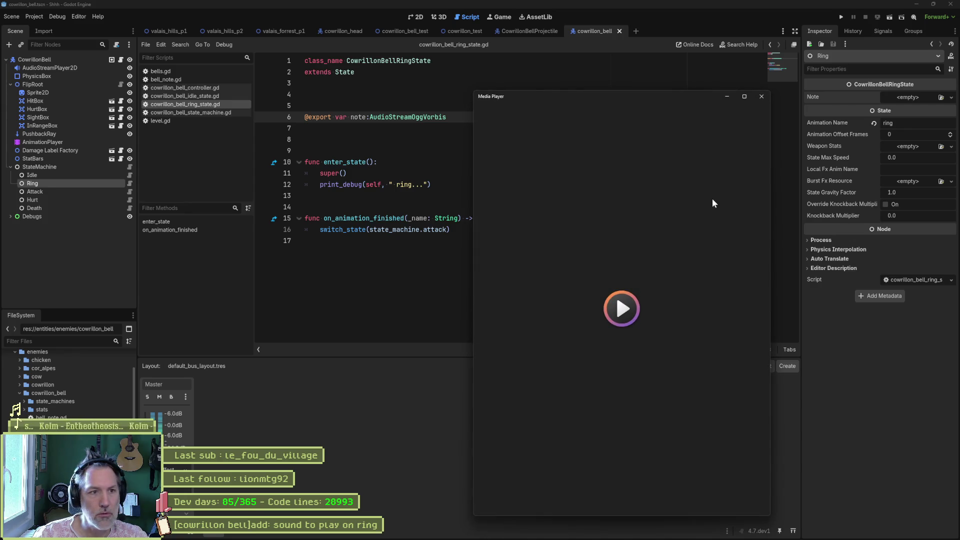
{"action": "left_click", "coordinate": [764, 98]}
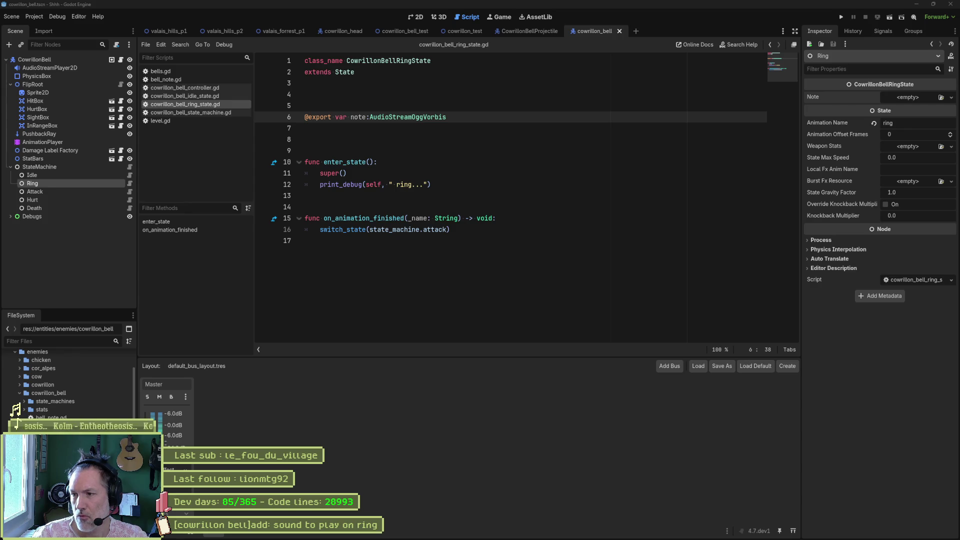
{"action": "key", "text": "super+e"}
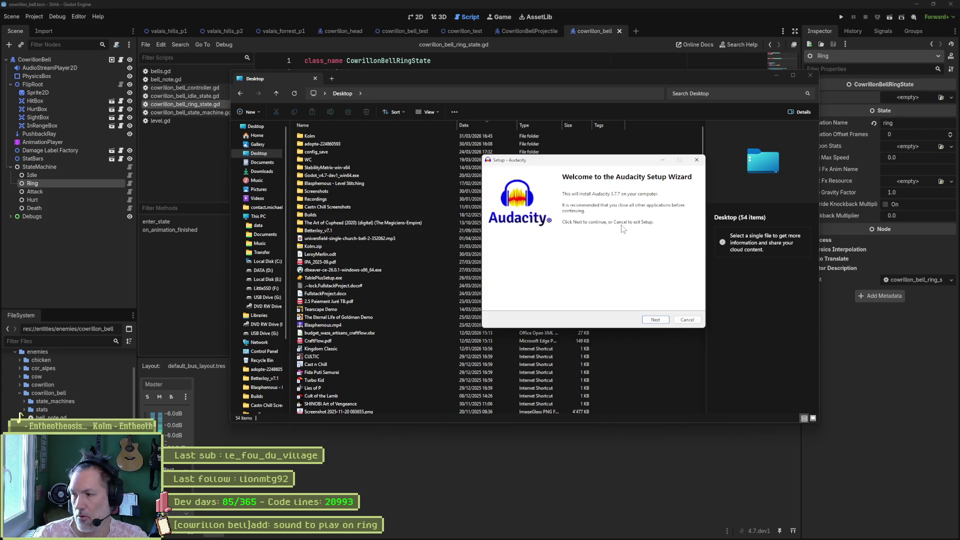
Install Audacity to the default folder with a desktop shortcut, letting setup close running Audacity.
{"action": "left_click", "coordinate": [648, 320]}
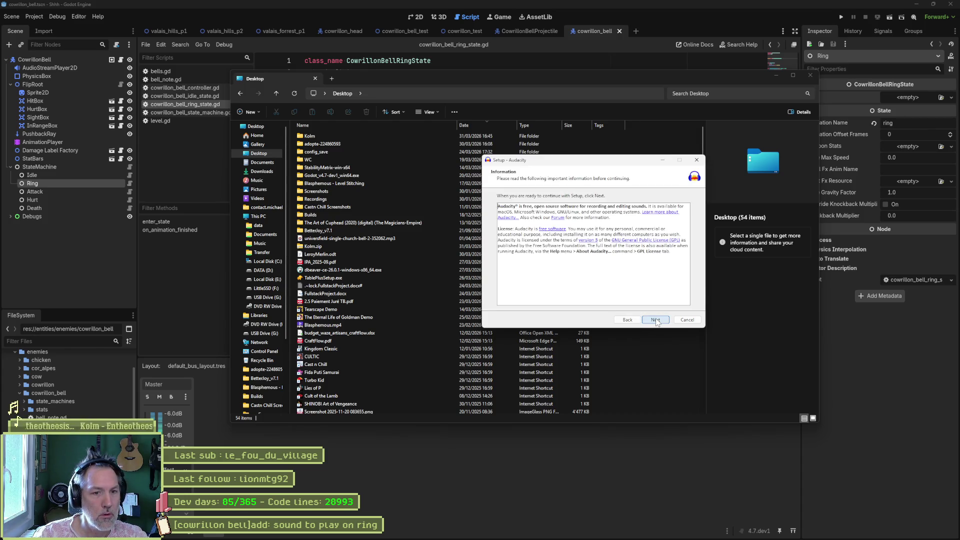
{"action": "left_click", "coordinate": [657, 322]}
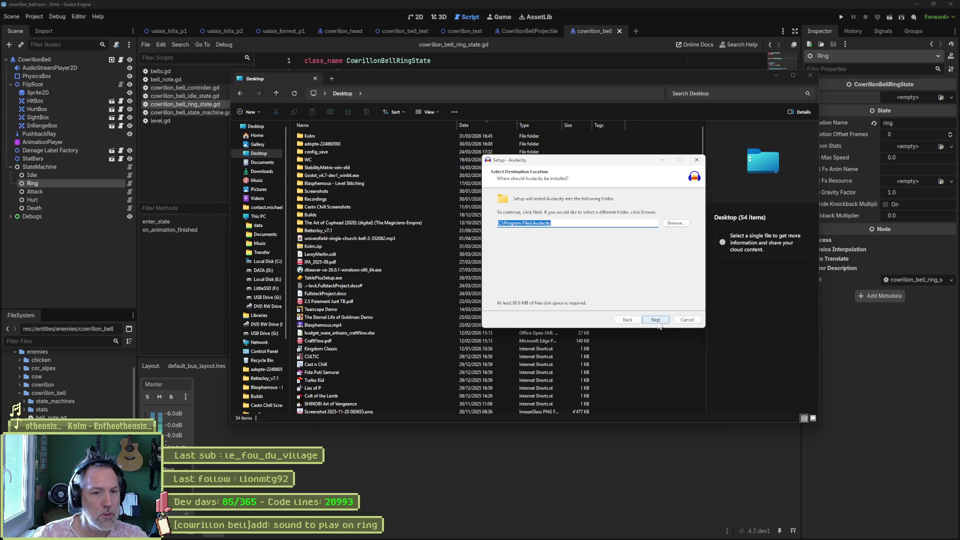
{"action": "left_click", "coordinate": [659, 322]}
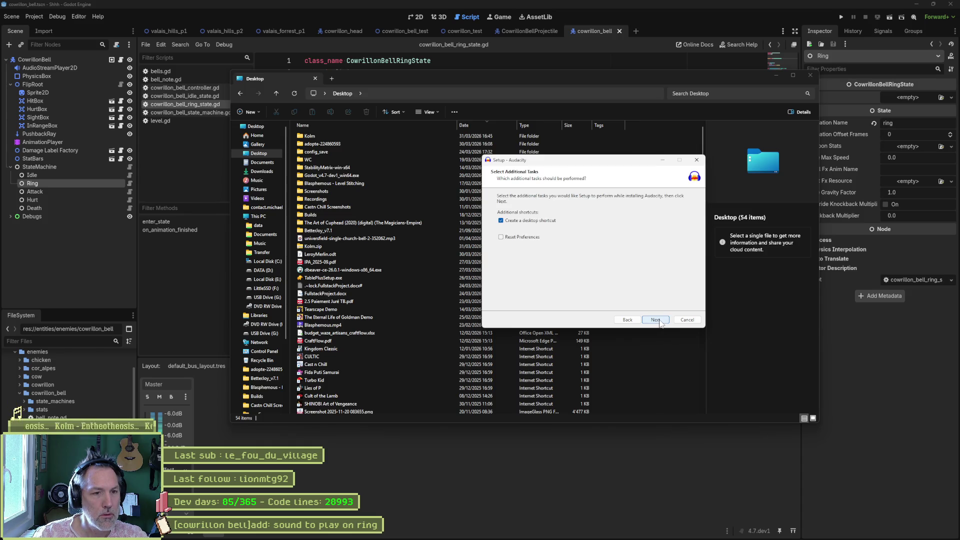
{"action": "left_click", "coordinate": [660, 323]}
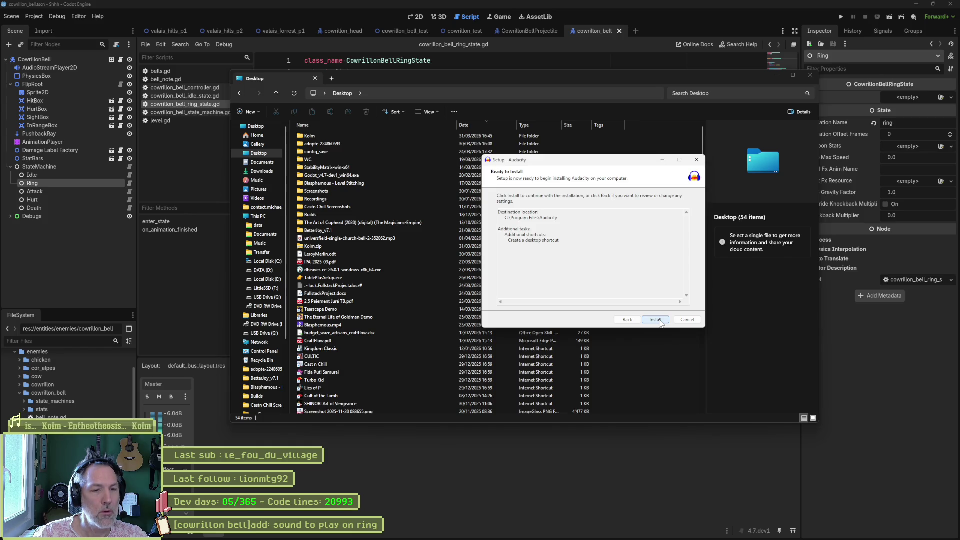
{"action": "left_click", "coordinate": [659, 322]}
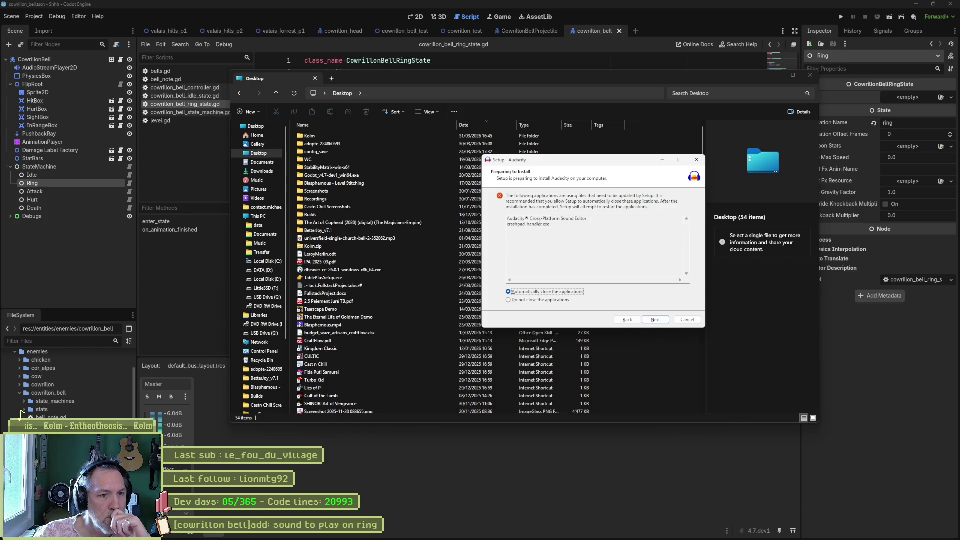
{"action": "left_click", "coordinate": [661, 320]}
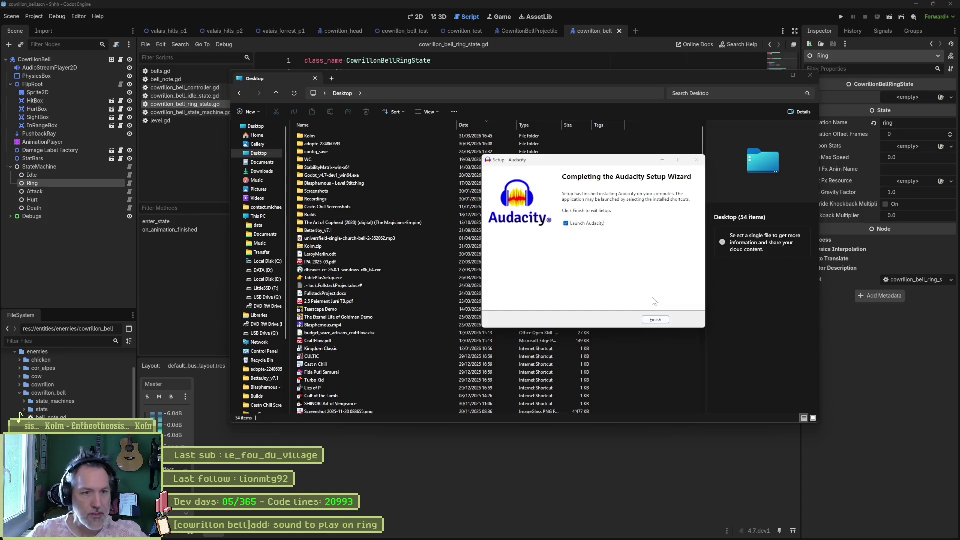
{"action": "left_click", "coordinate": [666, 320]}
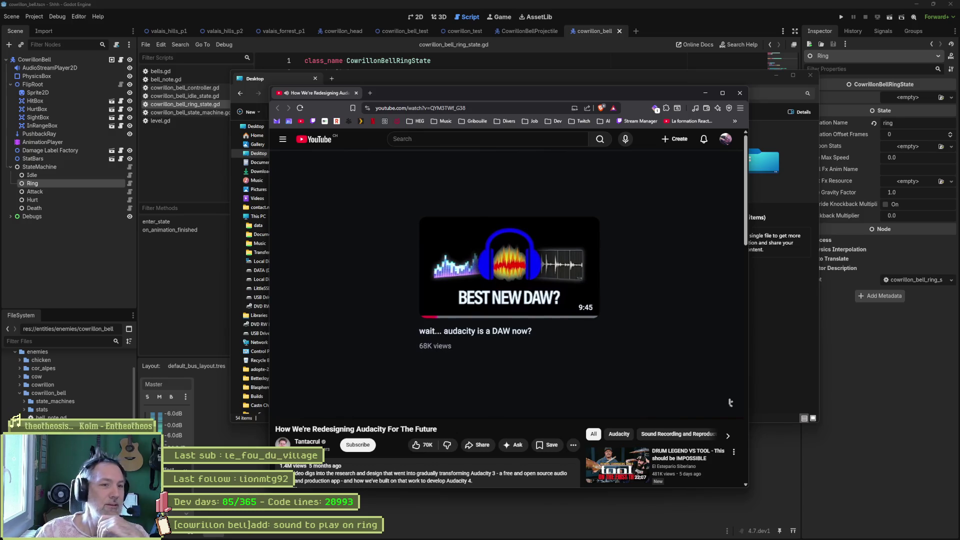
Resume, then pause the Audacity redesign video and minimise the browser.
{"action": "key", "text": "Left"}
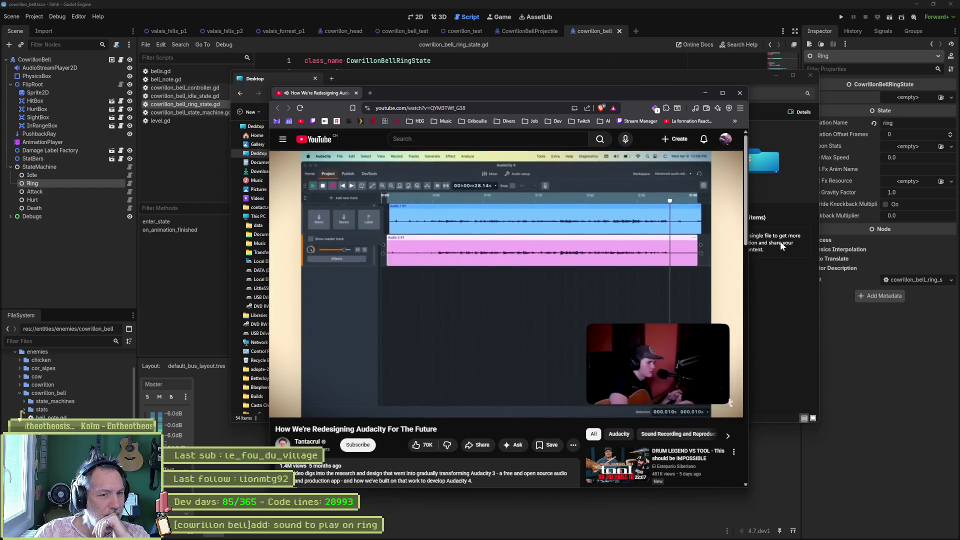
{"action": "key", "text": "space"}
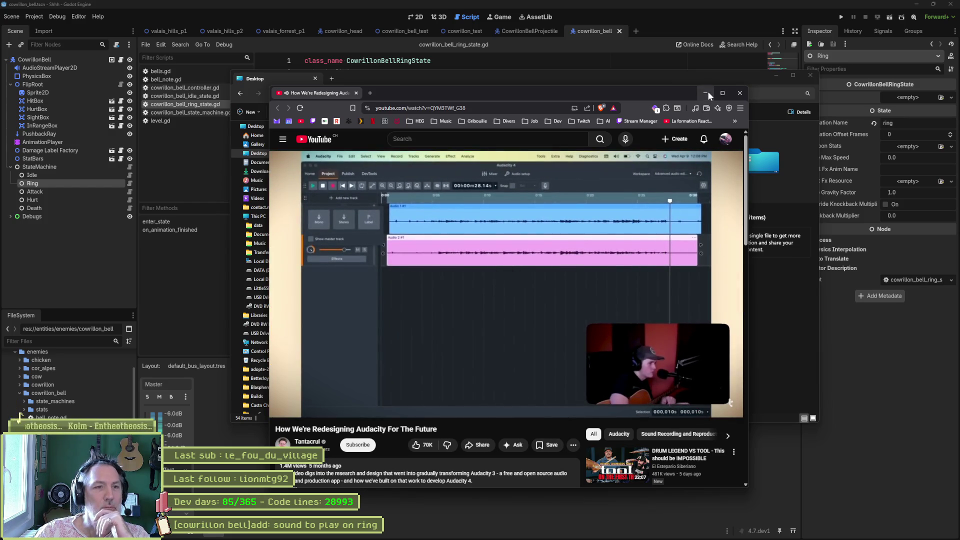
{"action": "left_click", "coordinate": [705, 93]}
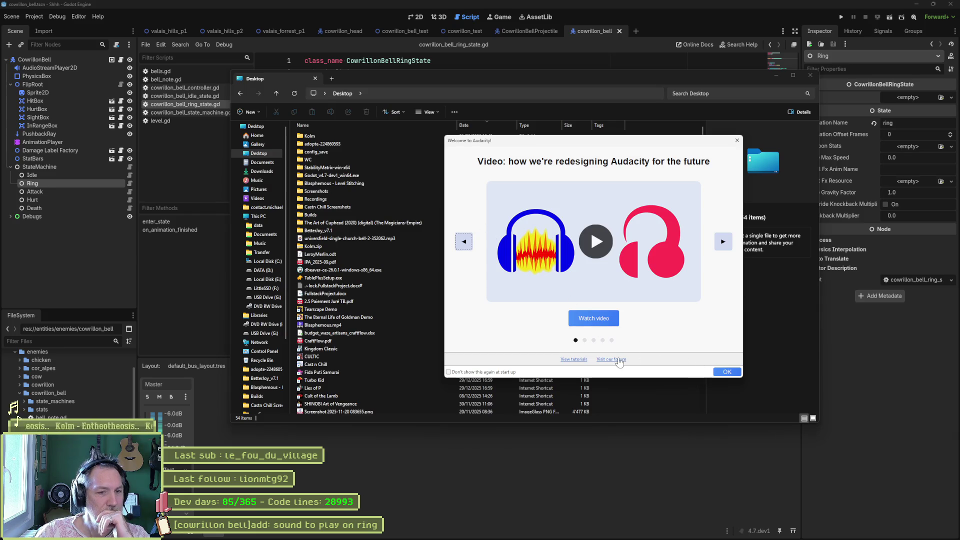
Advance through every welcome slide, tick 'Don't show this again at start up', and click OK.
{"action": "left_click", "coordinate": [723, 242]}
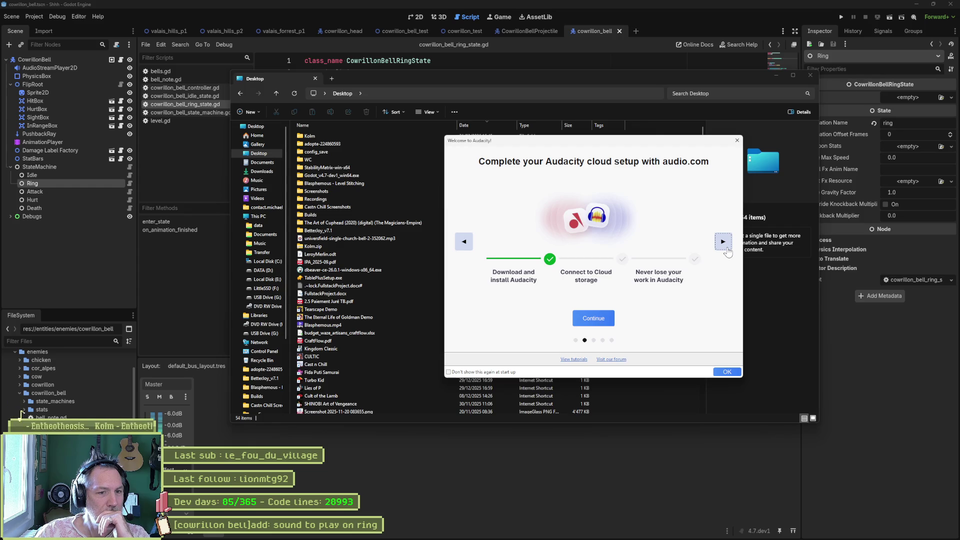
{"action": "left_click", "coordinate": [727, 248]}
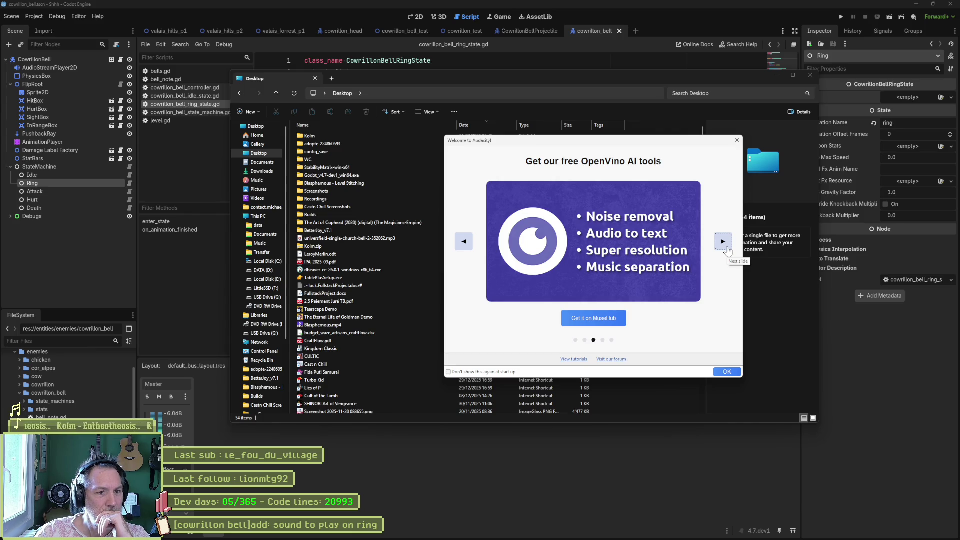
{"action": "left_click", "coordinate": [727, 243]}
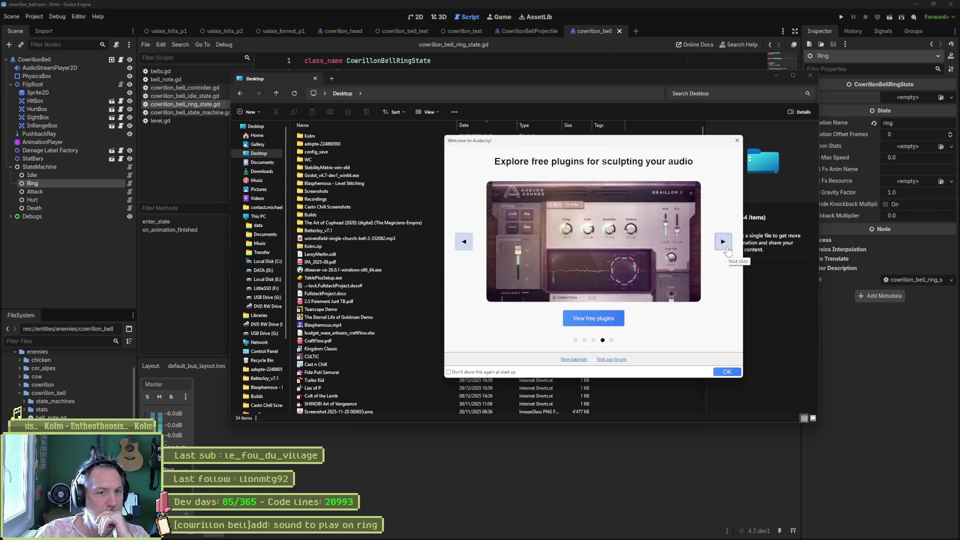
{"action": "left_click", "coordinate": [727, 249]}
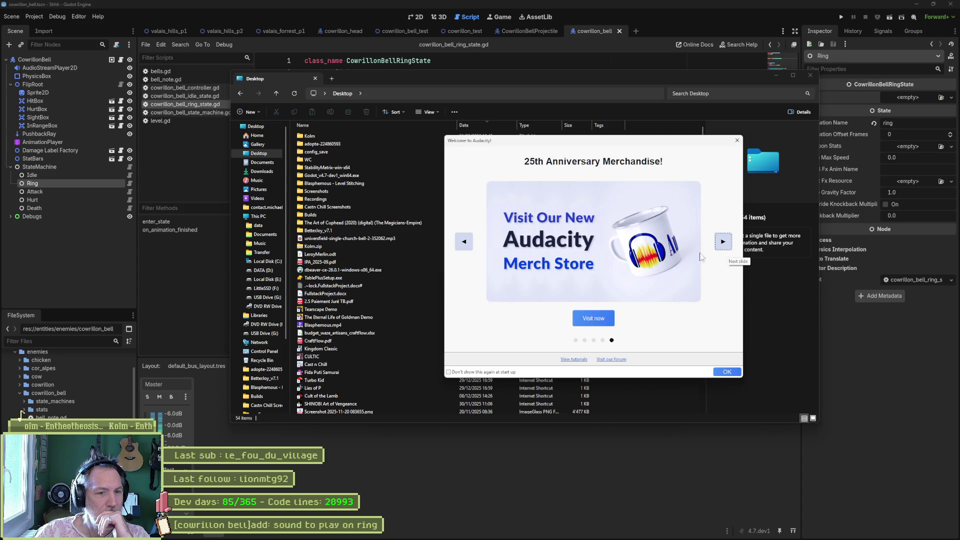
{"action": "left_click", "coordinate": [481, 373]}
{"action": "left_click", "coordinate": [722, 375]}
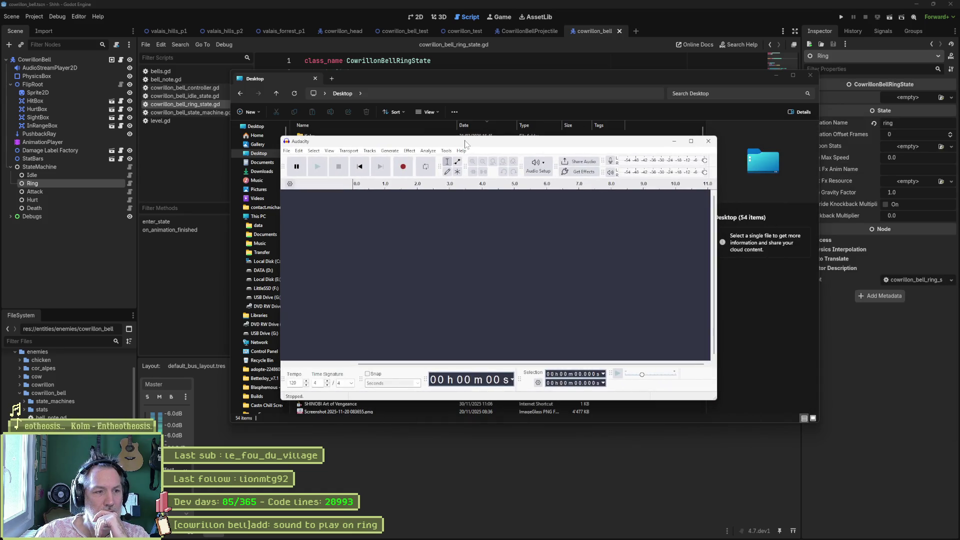
Open the church bell MP3 in Audacity by dropping it from the Desktop folder.
{"action": "left_click_drag", "start_coordinate": [372, 142], "coordinate": [540, 218]}
{"action": "left_click", "coordinate": [434, 83]}
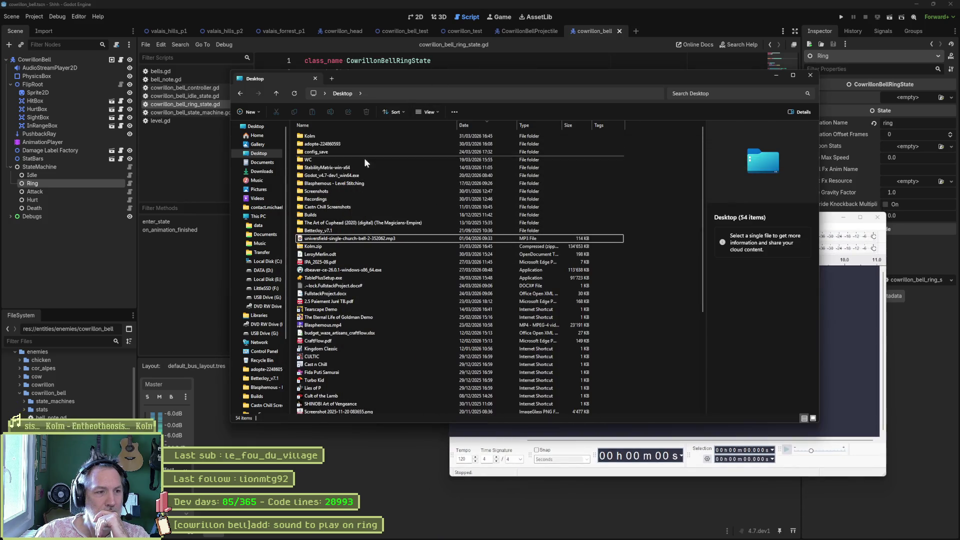
{"action": "left_click_drag", "start_coordinate": [344, 239], "coordinate": [830, 350]}
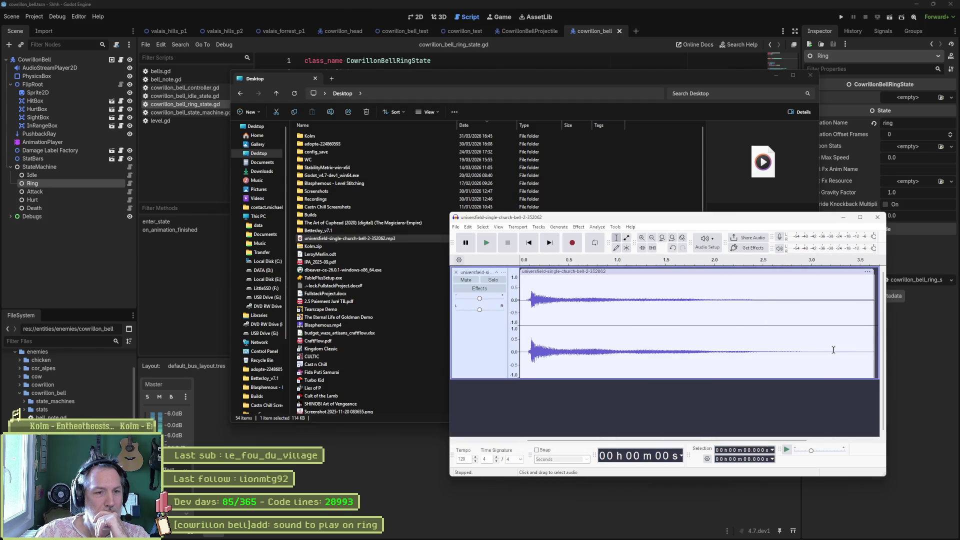
Play the roughly 3.5-second bell clip several times from the start.
{"action": "left_click", "coordinate": [487, 243]}
{"action": "left_click", "coordinate": [507, 244]}
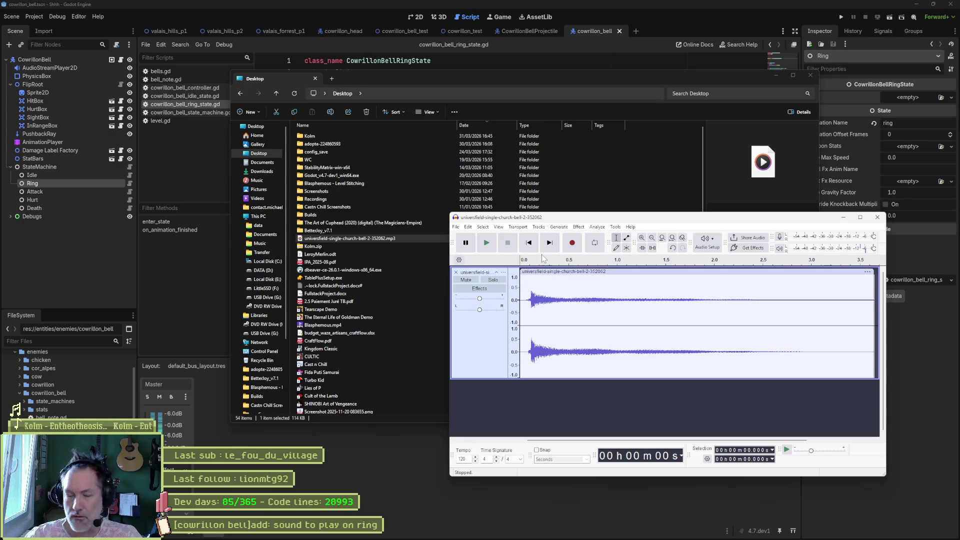
{"action": "left_click", "coordinate": [491, 245]}
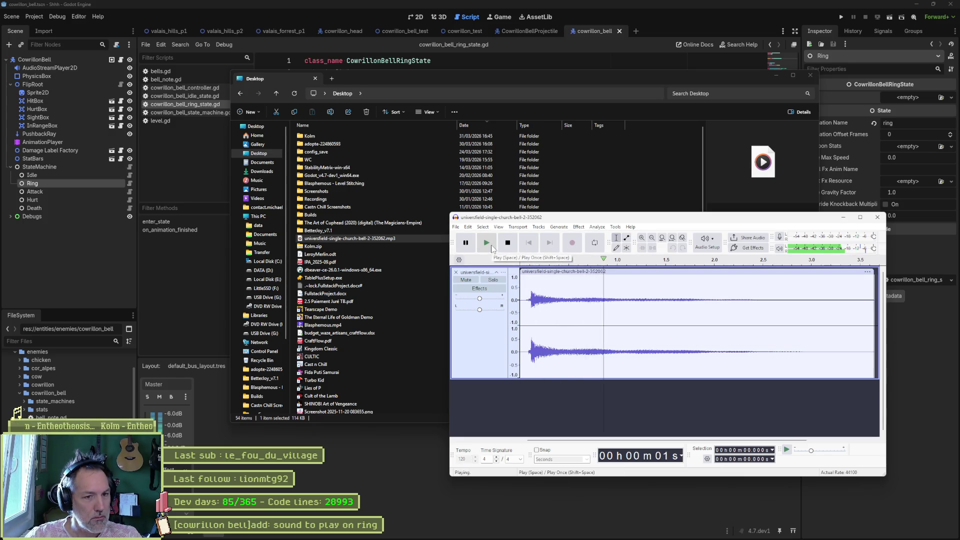
{"action": "left_click", "coordinate": [491, 245]}
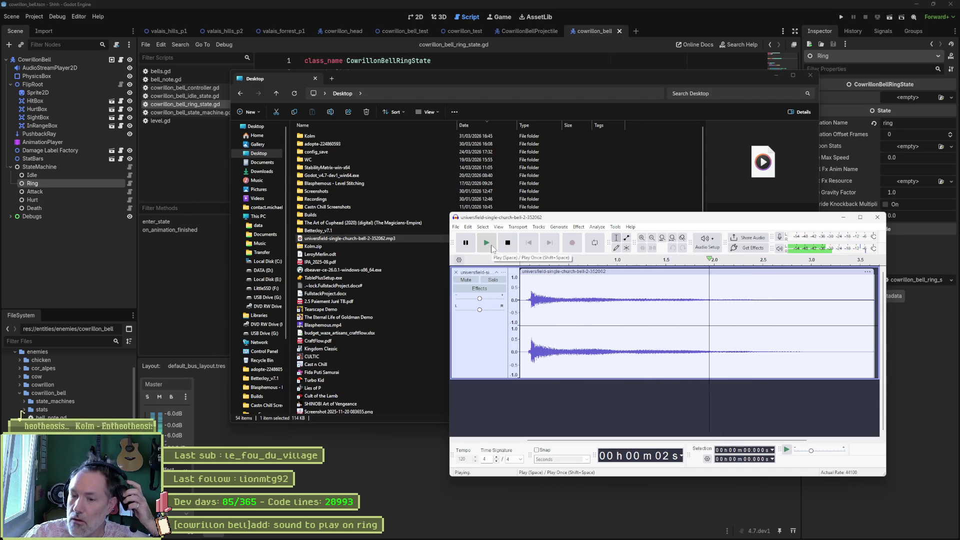
{"action": "left_click", "coordinate": [491, 245]}
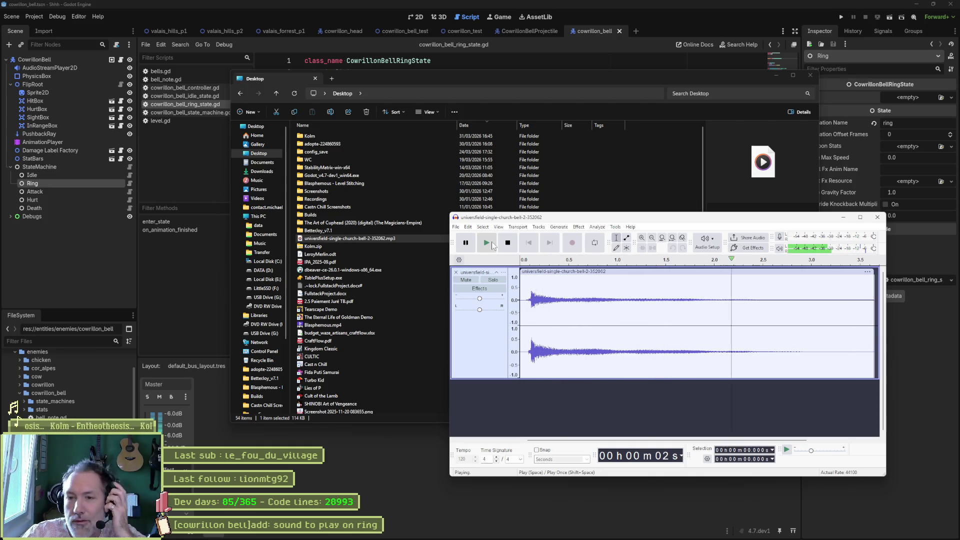
{"action": "left_click", "coordinate": [488, 241]}
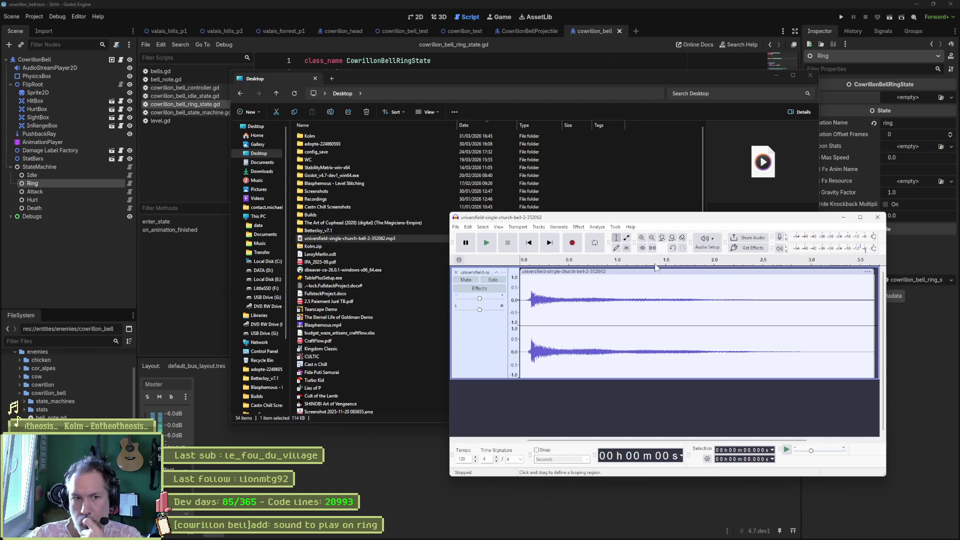
Switch the playback device to Headphones and replay the bell clip.
{"action": "left_click", "coordinate": [707, 240]}
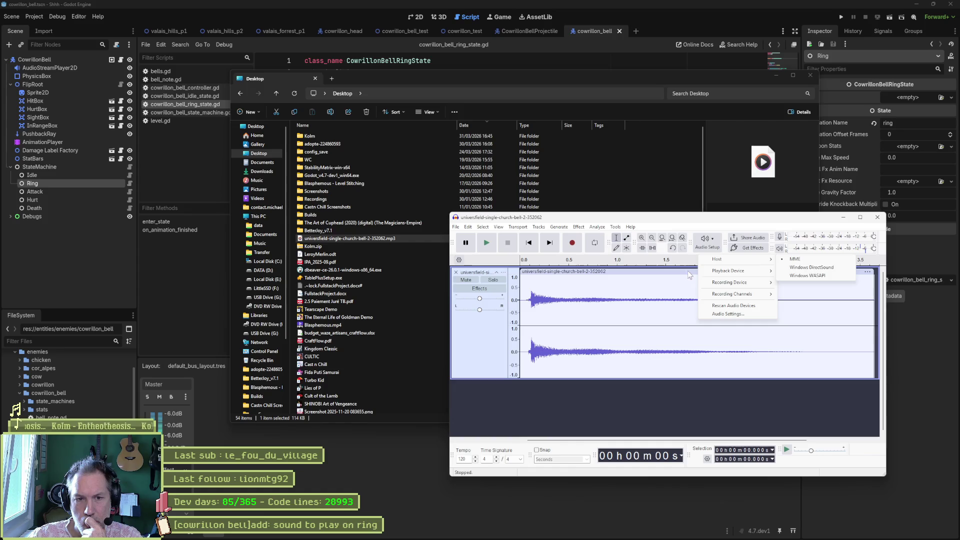
{"action": "mouse_move", "coordinate": [761, 271]}
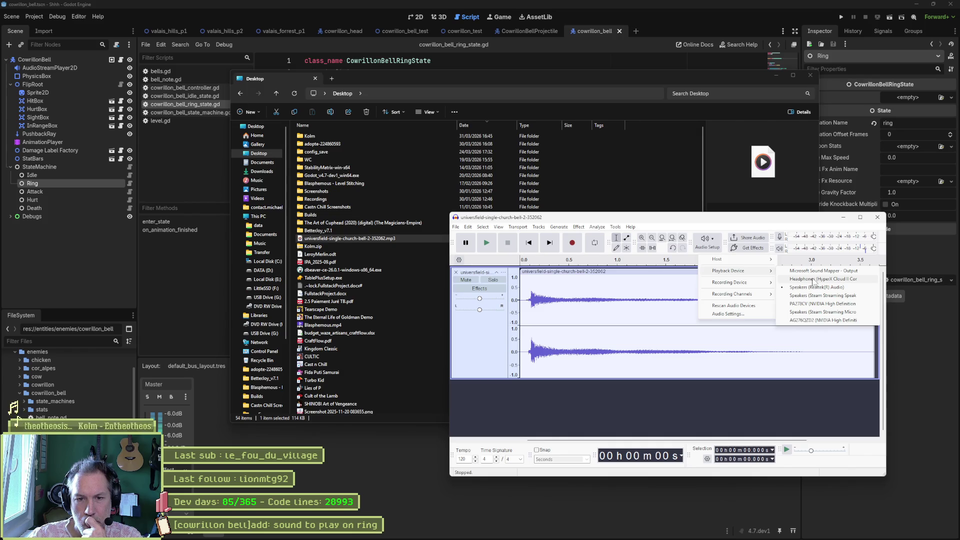
{"action": "left_click", "coordinate": [813, 280]}
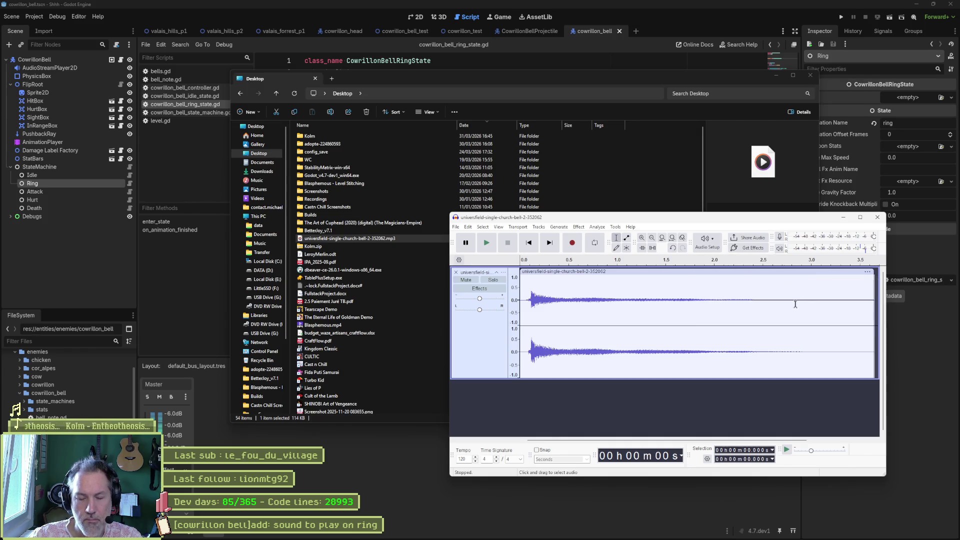
{"action": "left_click", "coordinate": [488, 242]}
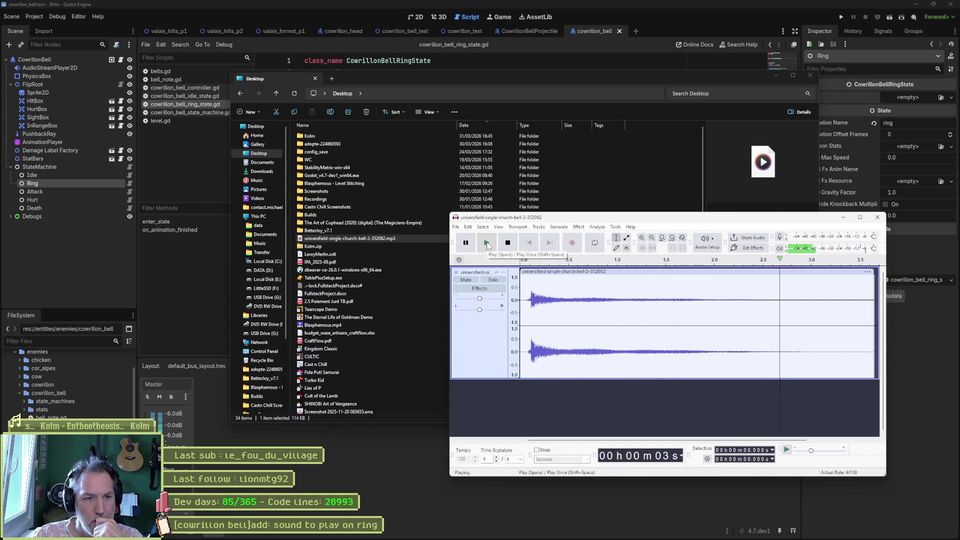
{"action": "left_click", "coordinate": [456, 227]}
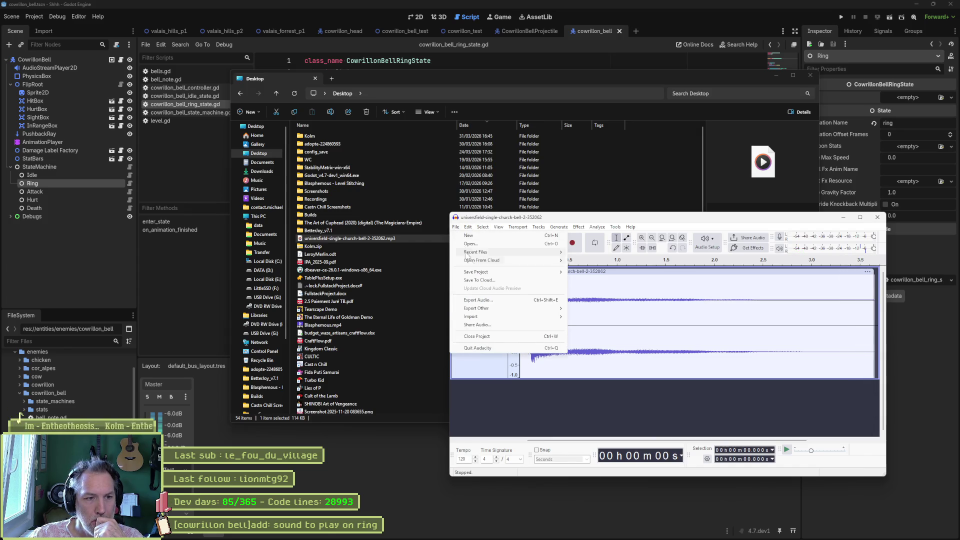
Start exporting to this computer in Ogg Vorbis format with the file name bell.
{"action": "left_click", "coordinate": [555, 301]}
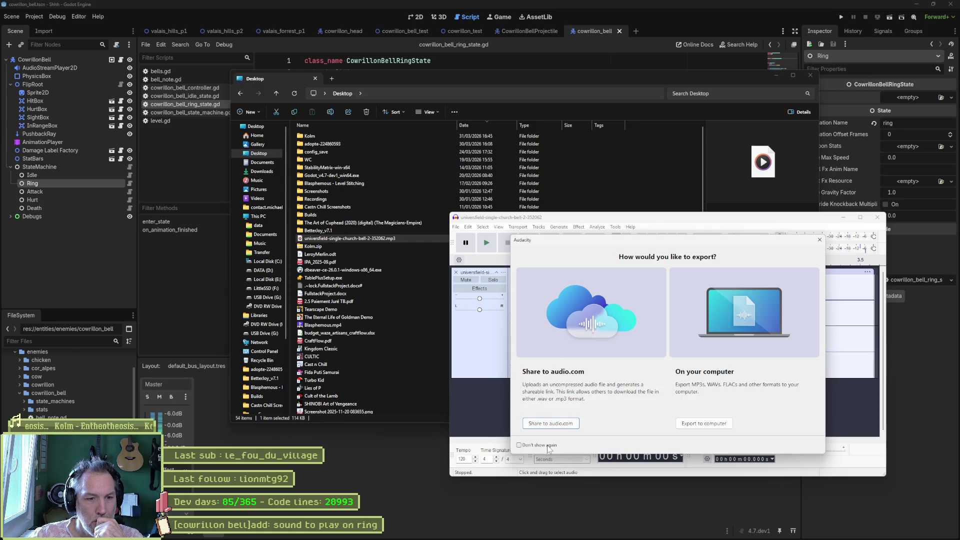
{"action": "left_click", "coordinate": [715, 423]}
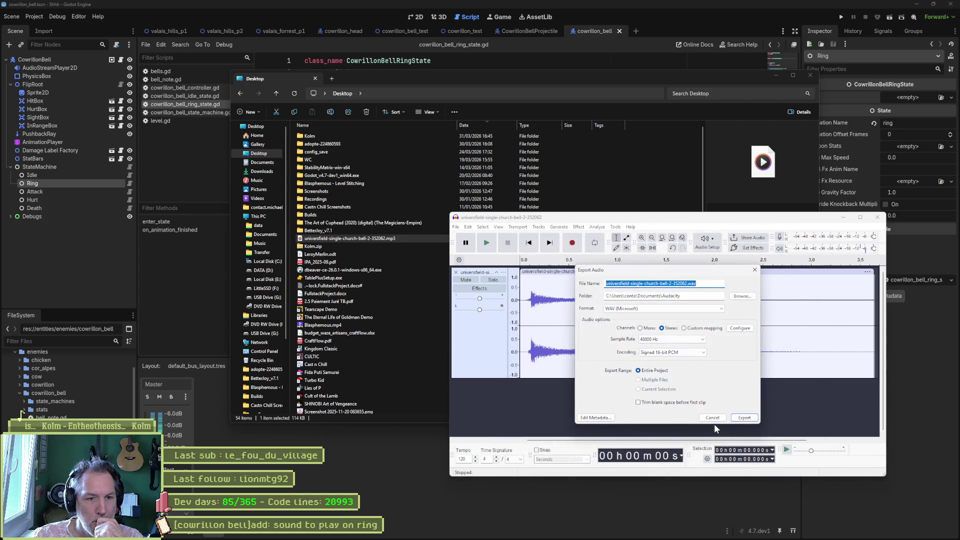
{"action": "left_click", "coordinate": [722, 309]}
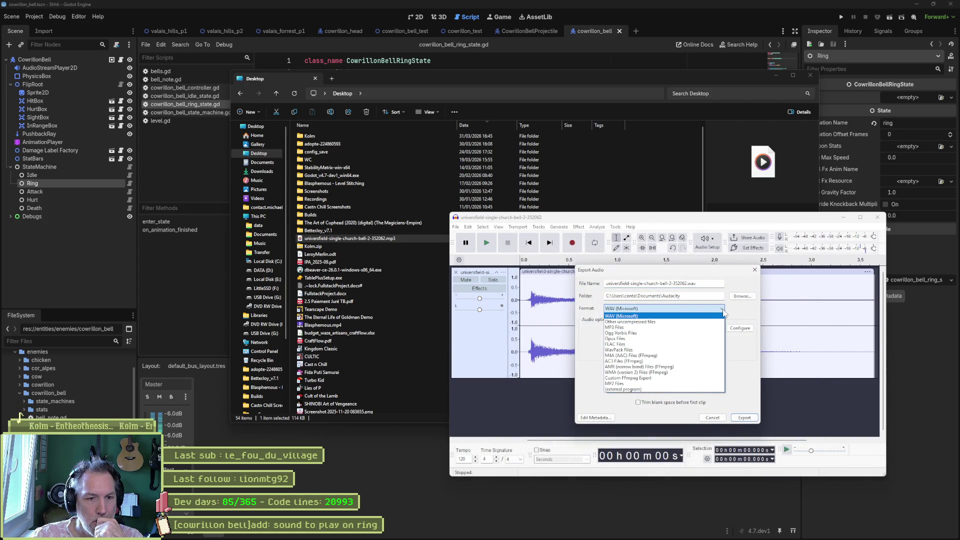
{"action": "left_click", "coordinate": [689, 333]}
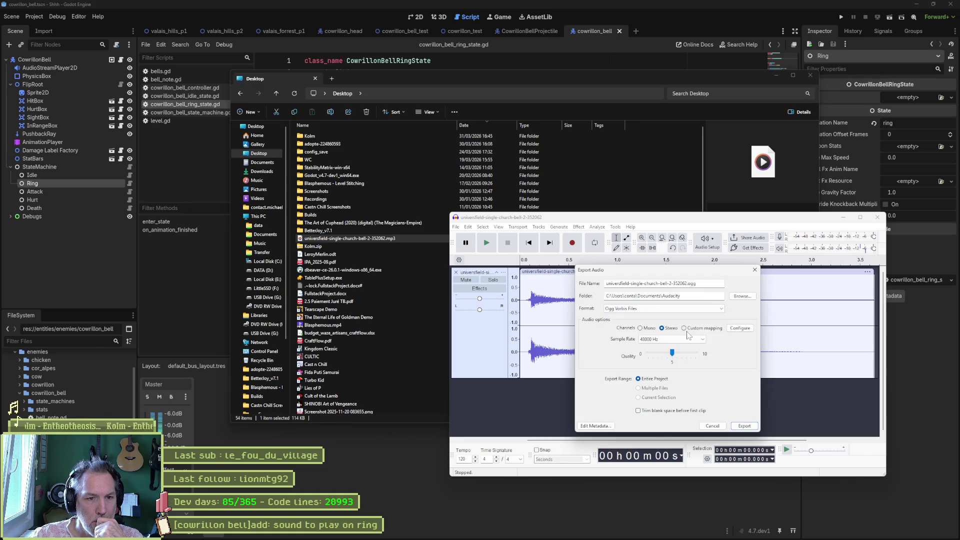
{"action": "left_click_drag", "start_coordinate": [685, 284], "coordinate": [606, 284]}
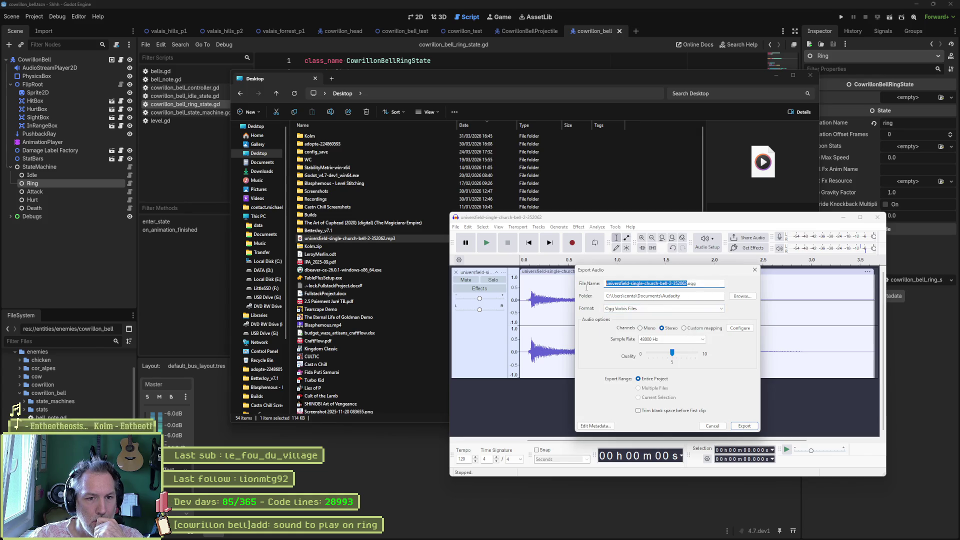
{"action": "type", "text": "bell"}
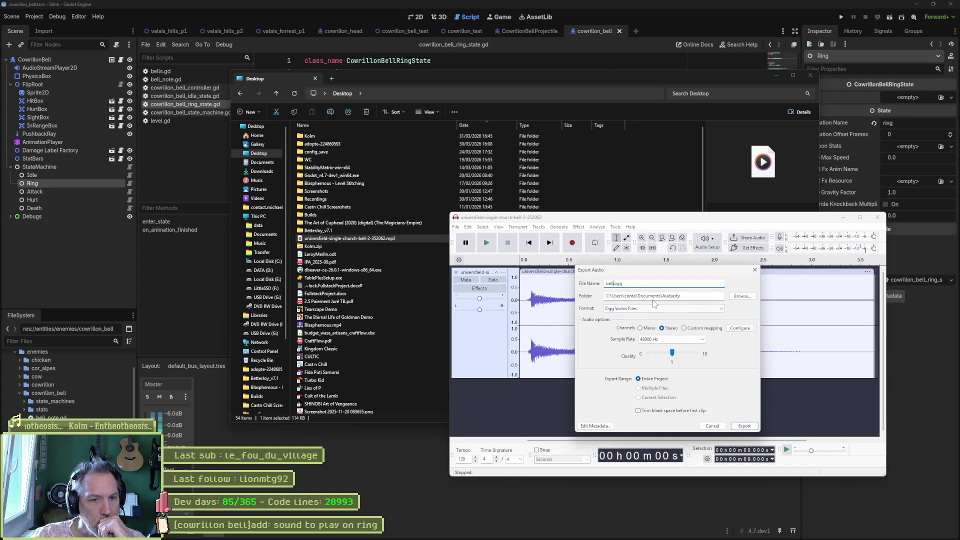
Choose the Desktop as the save location and export bell.ogg.
{"action": "left_click", "coordinate": [737, 299]}
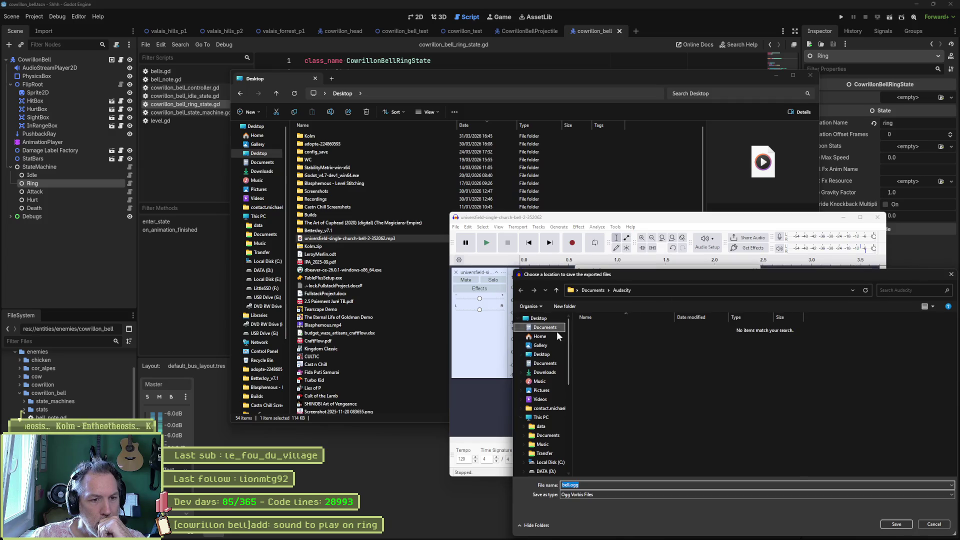
{"action": "left_click_drag", "start_coordinate": [664, 274], "coordinate": [552, 160]}
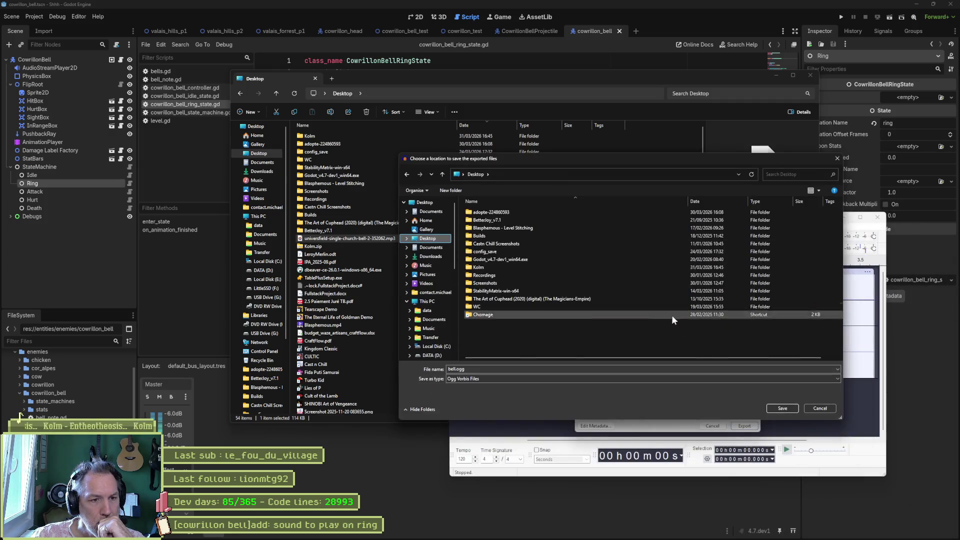
{"action": "left_click", "coordinate": [778, 409]}
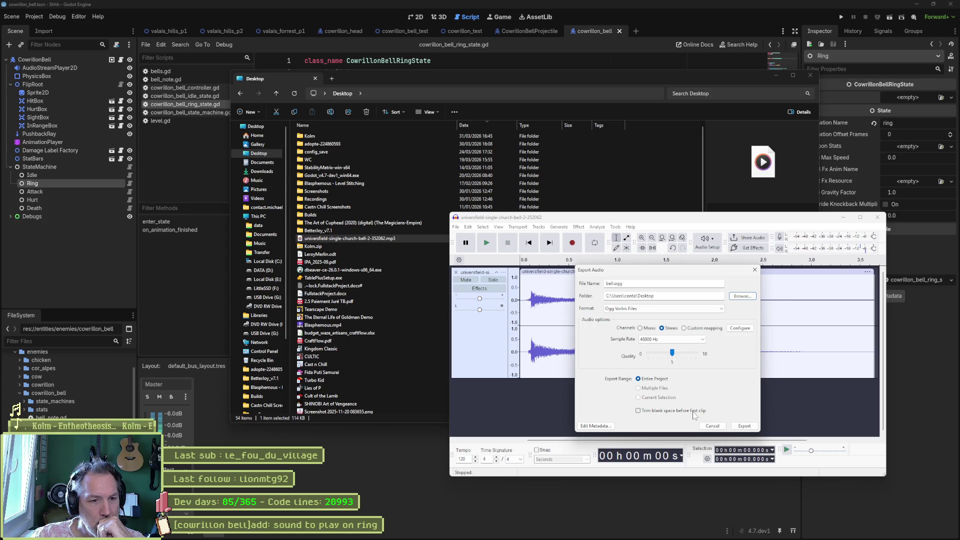
{"action": "left_click", "coordinate": [745, 427]}
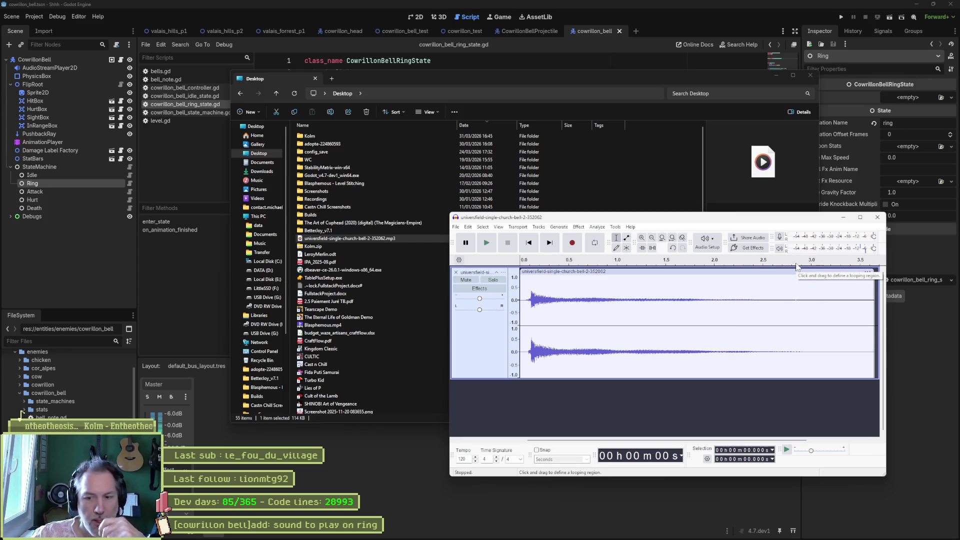
Play bell.ogg just once in Media Player, replay it, then close the player and Explorer.
{"action": "mouse_move", "coordinate": [324, 533]}
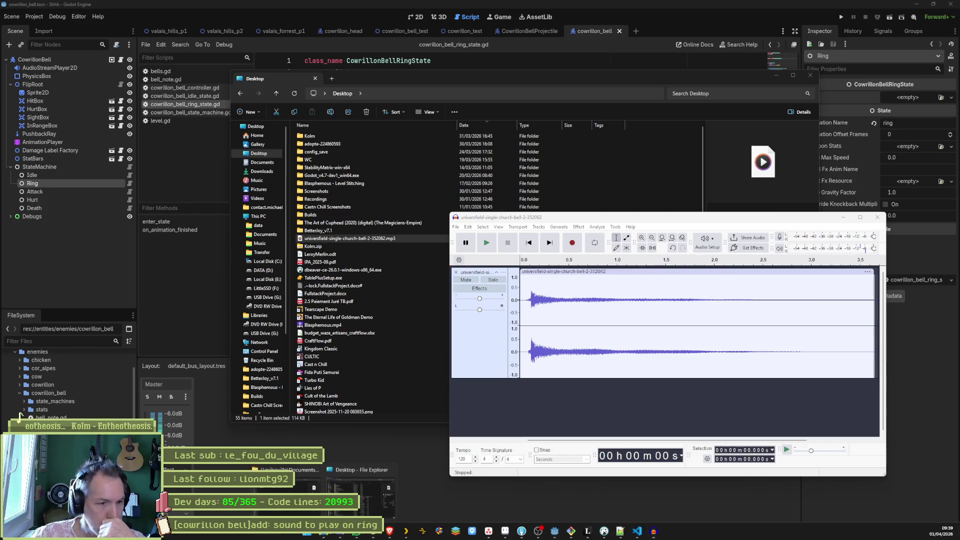
{"action": "left_click", "coordinate": [425, 81]}
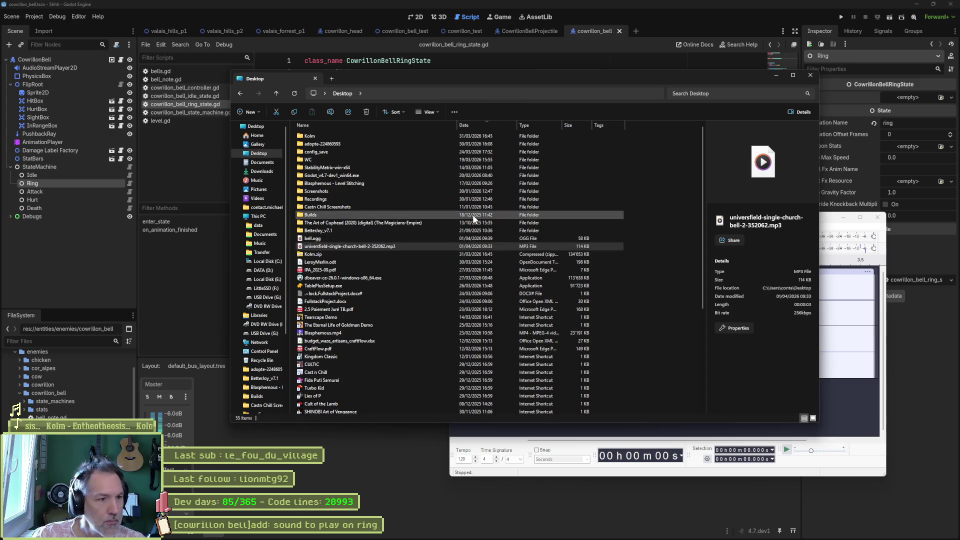
{"action": "double_click", "coordinate": [378, 241]}
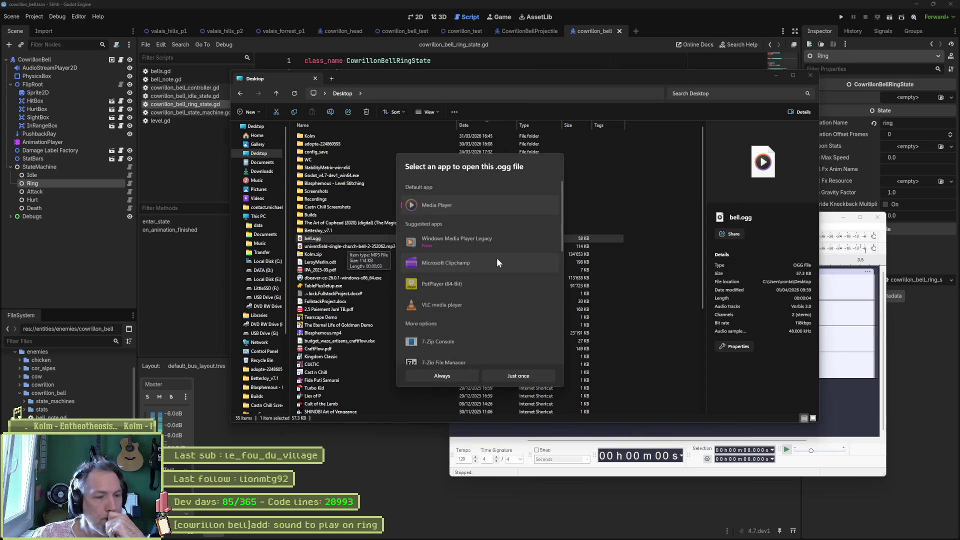
{"action": "left_click", "coordinate": [518, 376]}
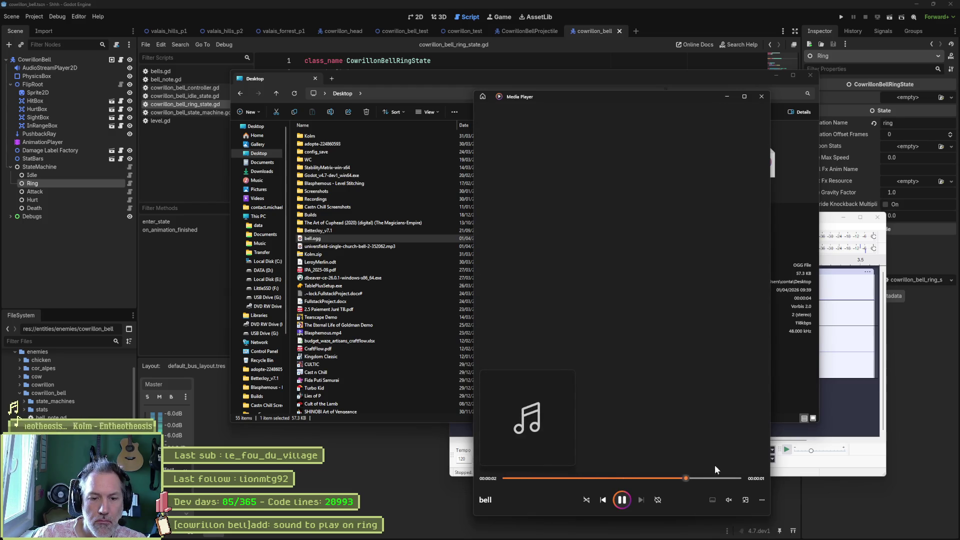
{"action": "left_click", "coordinate": [623, 500]}
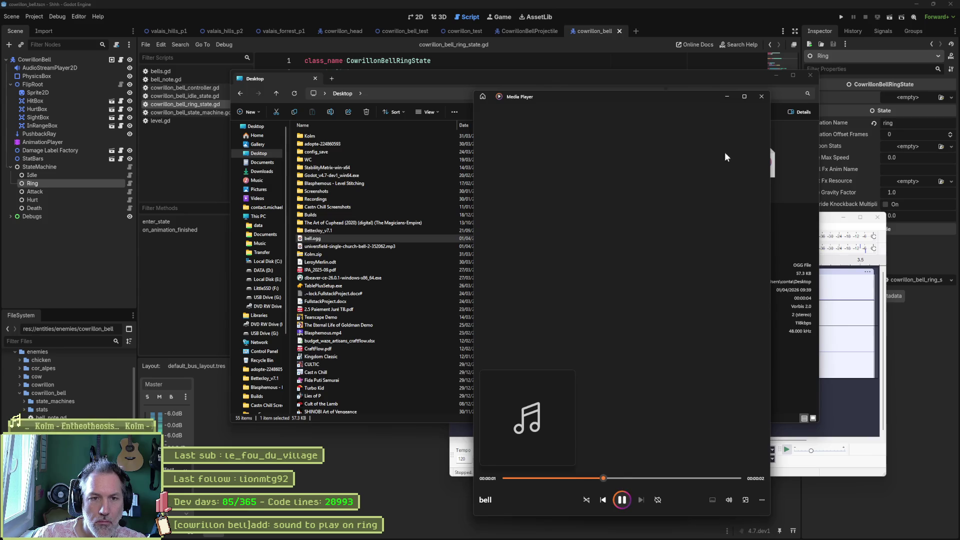
{"action": "left_click", "coordinate": [760, 97]}
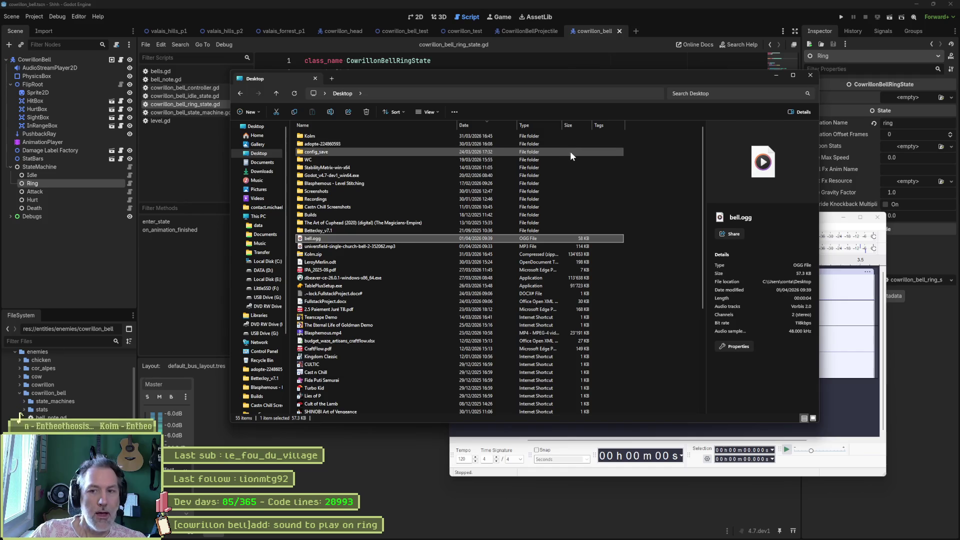
{"action": "key", "text": "alt+F4"}
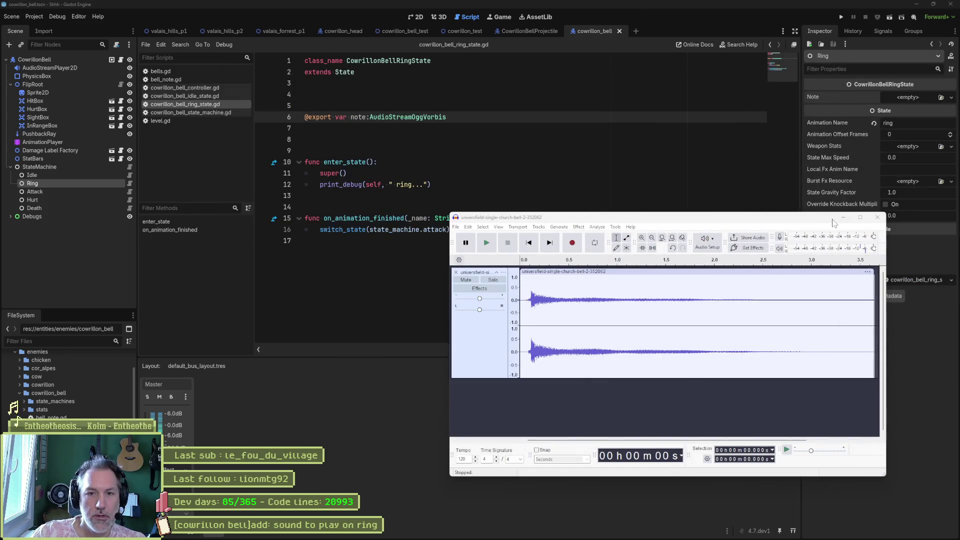
Minimize Audacity and create a folder named audios inside cowrillon_bell in Godot.
{"action": "left_click", "coordinate": [845, 221]}
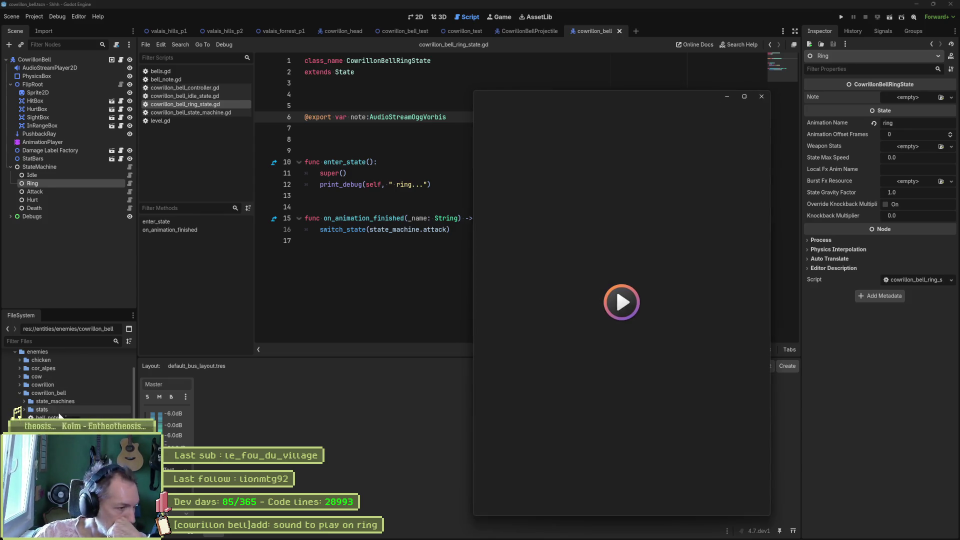
{"action": "left_click", "coordinate": [761, 96]}
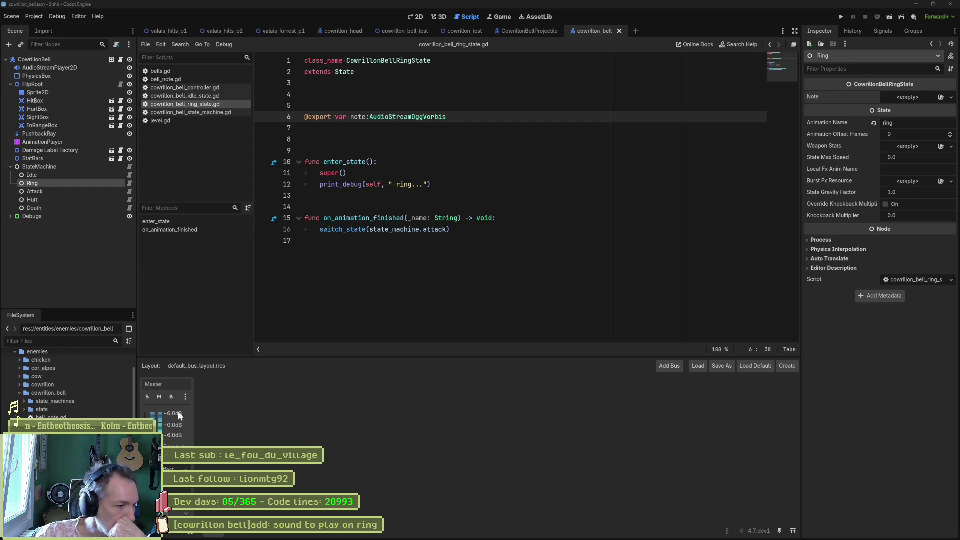
{"action": "right_click", "coordinate": [41, 391]}
{"action": "mouse_move", "coordinate": [61, 397]}
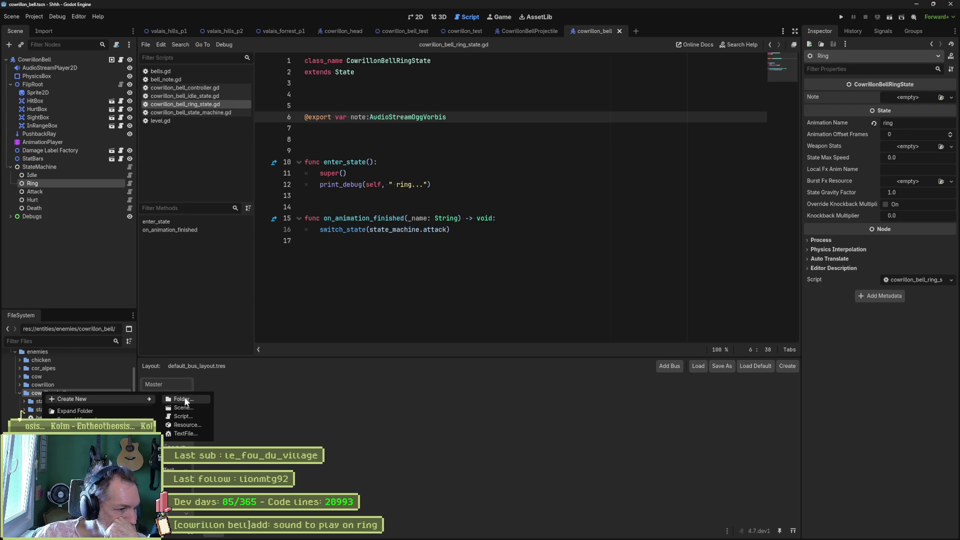
{"action": "left_click", "coordinate": [184, 397]}
{"action": "type", "text": "audio"}
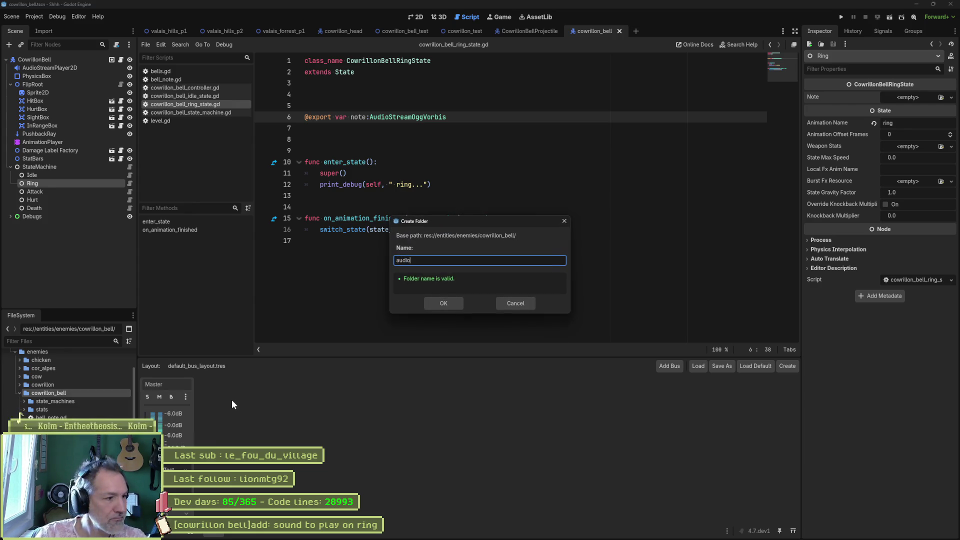
{"action": "type", "text": "s"}
{"action": "key", "text": "Return"}
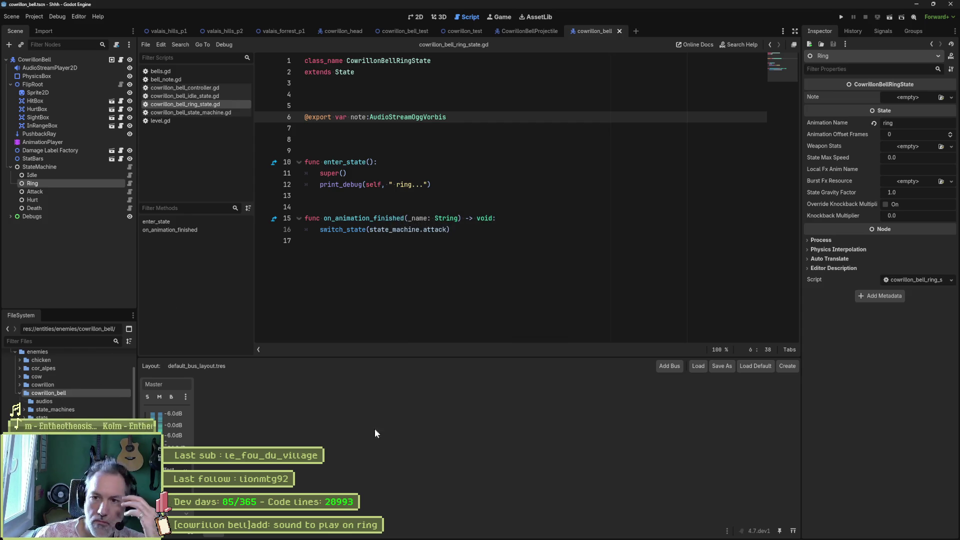
Import bell.ogg into the audios folder and drop it onto the Ring state's Note field.
{"action": "mouse_move", "coordinate": [18, 418]}
{"action": "left_mouse_down"}
{"action": "mouse_move", "coordinate": [51, 411]}
{"action": "mouse_move", "coordinate": [45, 404]}
{"action": "left_mouse_up"}
{"action": "left_click", "coordinate": [24, 402]}
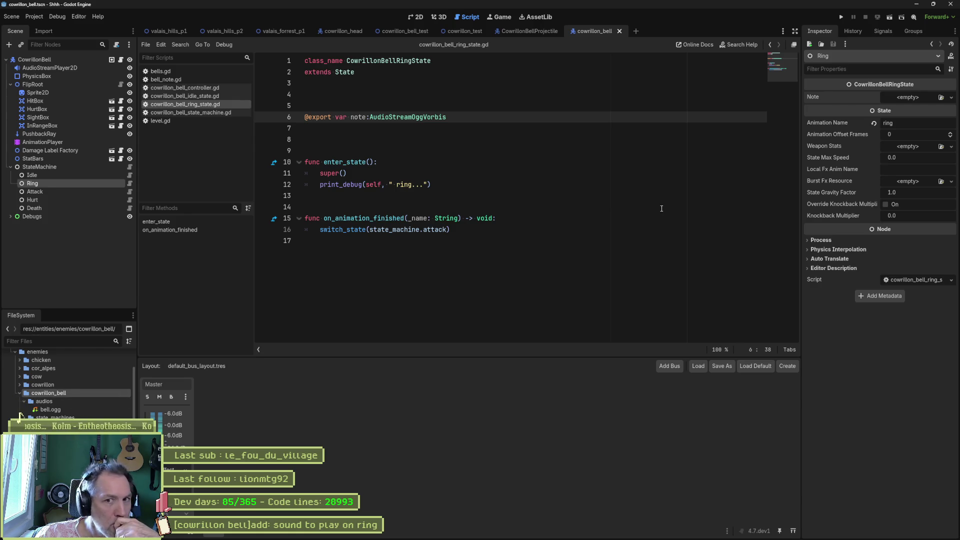
{"action": "mouse_move", "coordinate": [52, 409]}
{"action": "left_mouse_down"}
{"action": "mouse_move", "coordinate": [601, 162]}
{"action": "mouse_move", "coordinate": [906, 99]}
{"action": "left_mouse_up"}
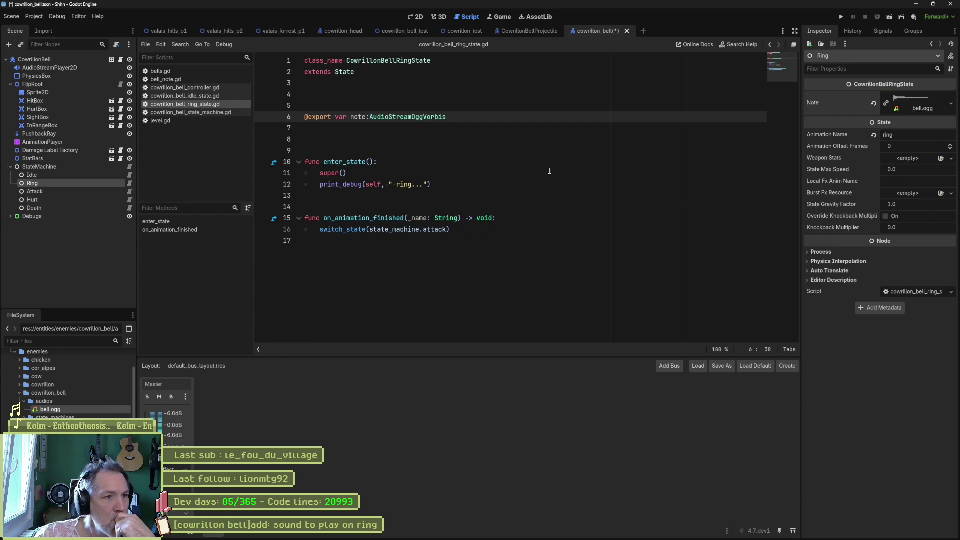
{"action": "left_click", "coordinate": [435, 174]}
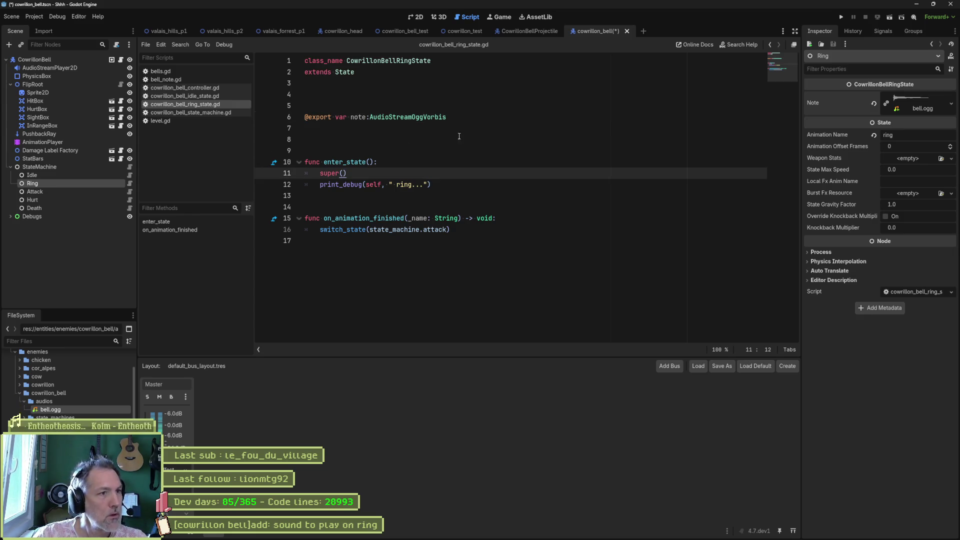
{"action": "mouse_move", "coordinate": [49, 68]}
{"action": "left_mouse_down"}
{"action": "mouse_move", "coordinate": [349, 138]}
{"action": "mouse_move", "coordinate": [338, 125]}
{"action": "left_mouse_up"}
{"action": "left_click", "coordinate": [451, 117]}
{"action": "key", "text": "Return"}
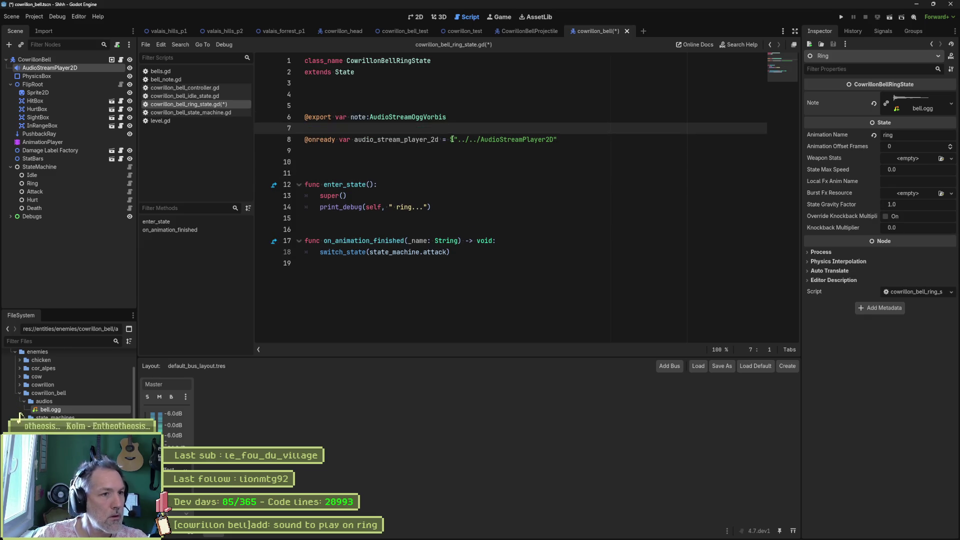
{"action": "double_click", "coordinate": [407, 140]}
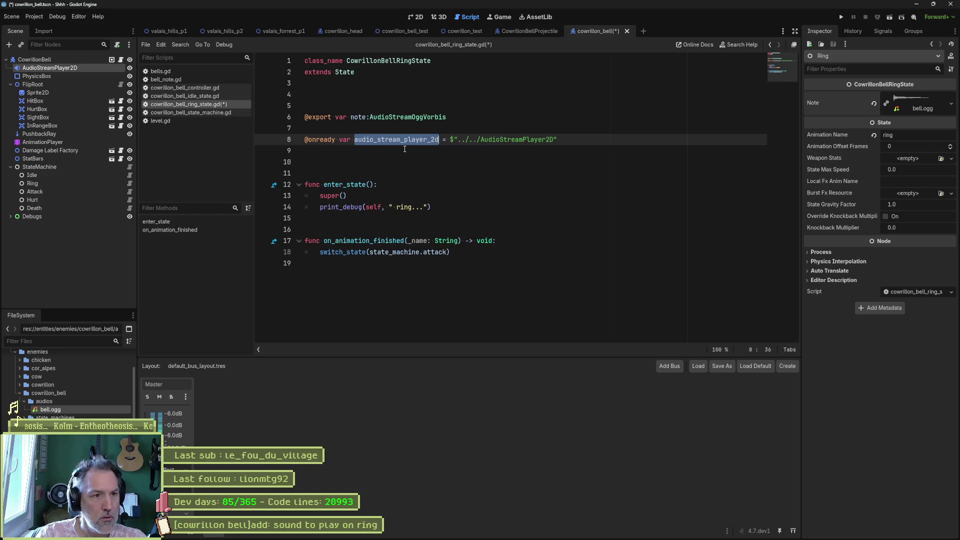
{"action": "type", "text": "stream"}
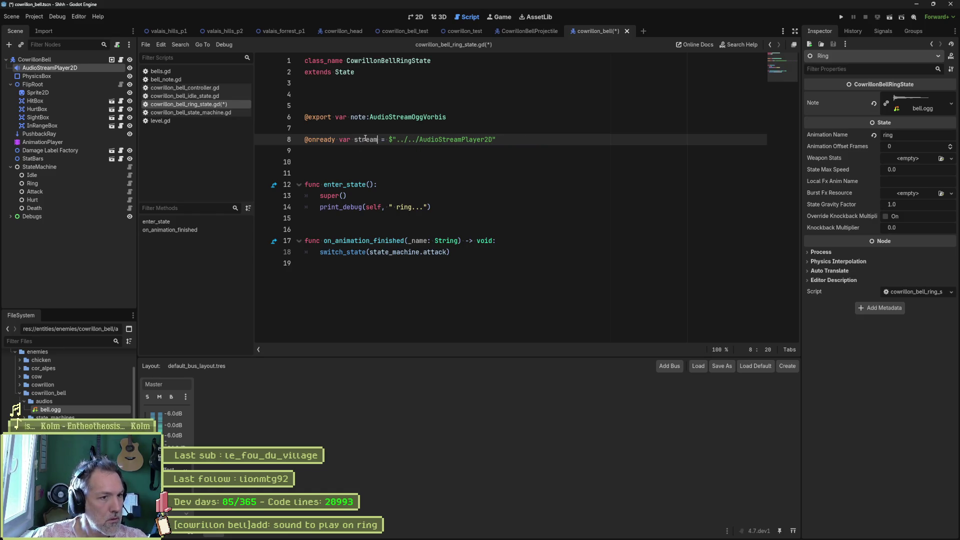
{"action": "type", "text": "a"}
{"action": "type", "text": "_player"}
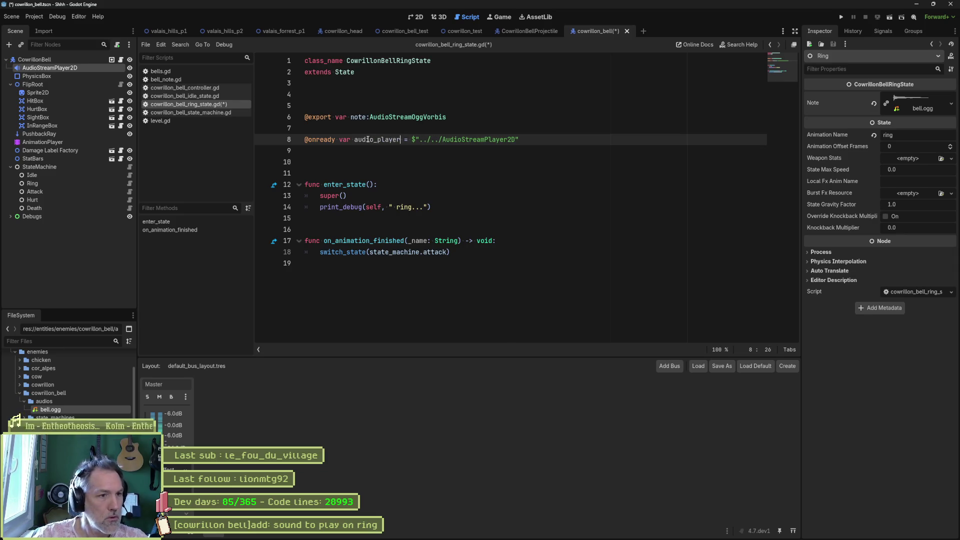
{"action": "double_click", "coordinate": [368, 140]}
Add an audio_player.stream line after super() in enter_state and check the stream documentation.
{"action": "left_click", "coordinate": [420, 198]}
{"action": "key", "text": "Return"}
{"action": "type", "text": "audio_player.st"}
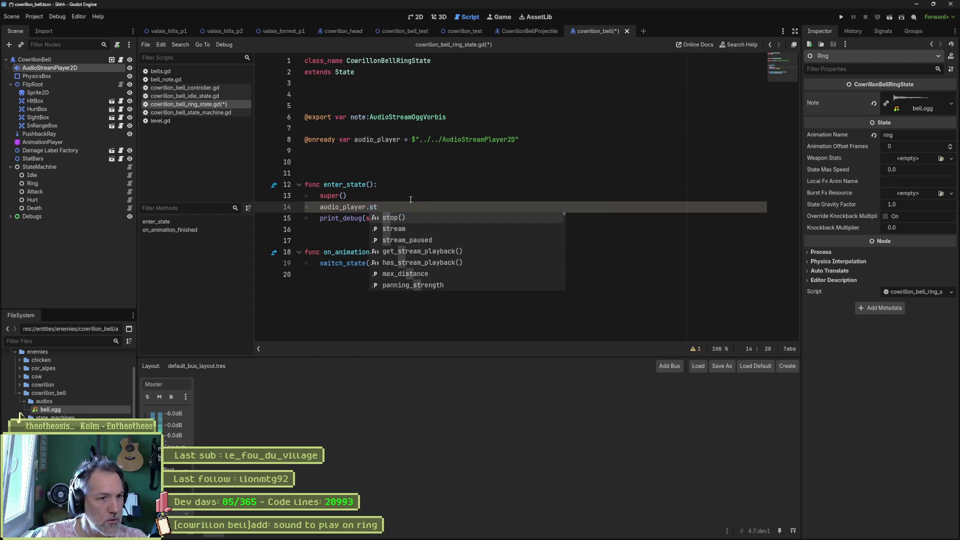
{"action": "key", "text": "Return"}
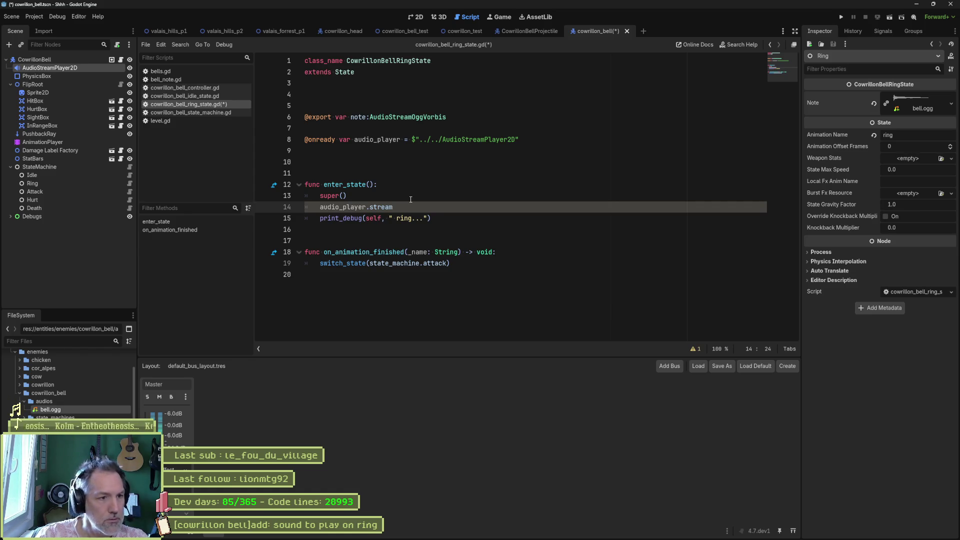
{"action": "left_click", "coordinate": [390, 208], "text": "ctrl"}
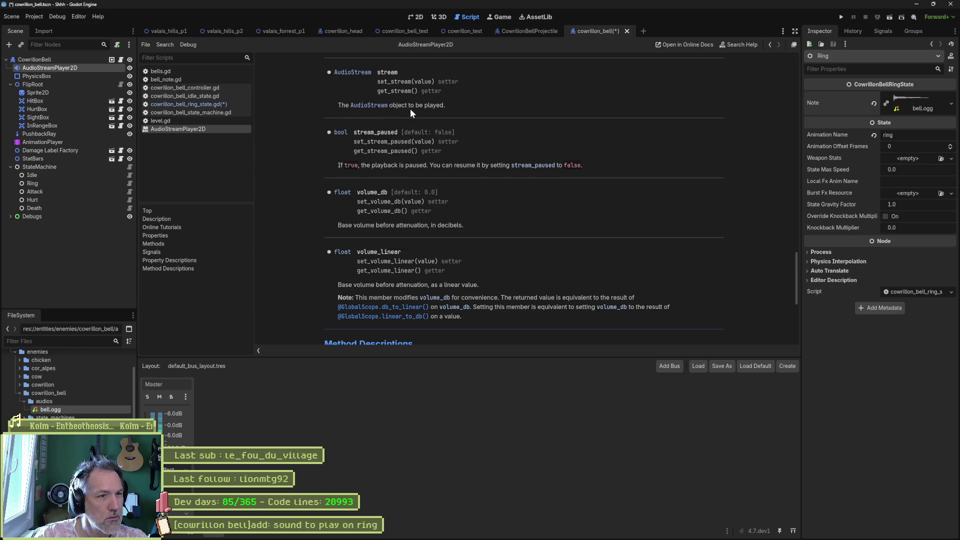
{"action": "key", "text": "ctrl+w"}
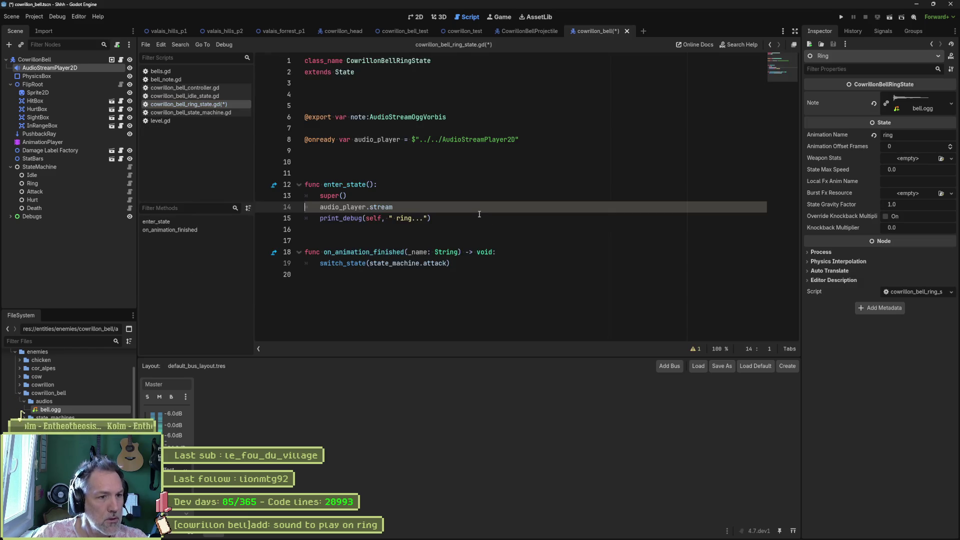